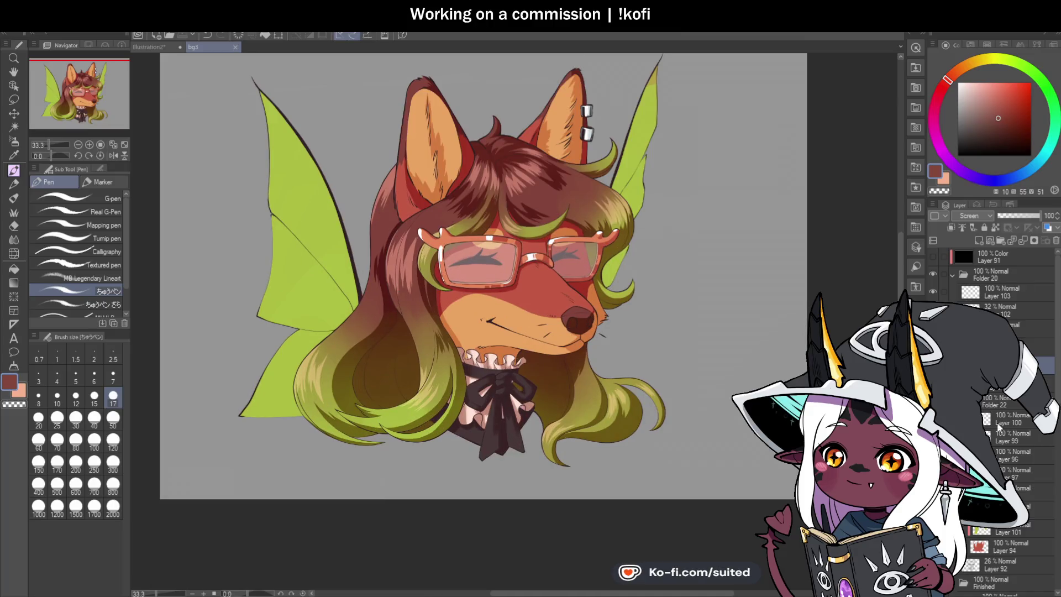
- On Layer 101, sample the wing's green and shift it toward a purer green
{"action": "left_click", "coordinate": [1011, 530]}
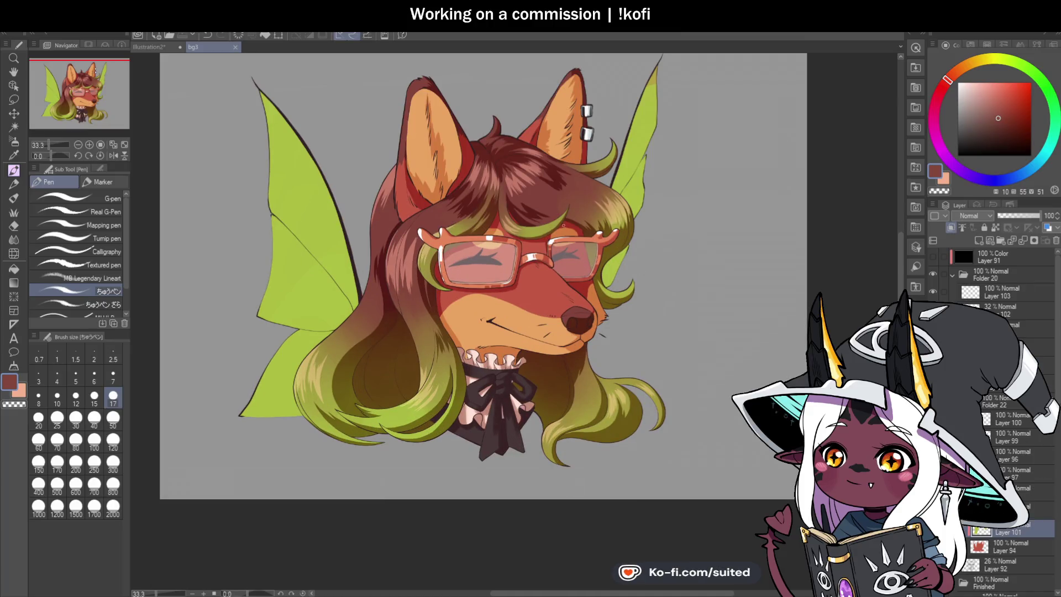
{"action": "left_click", "coordinate": [318, 209], "text": "alt"}
{"action": "key", "text": "b"}
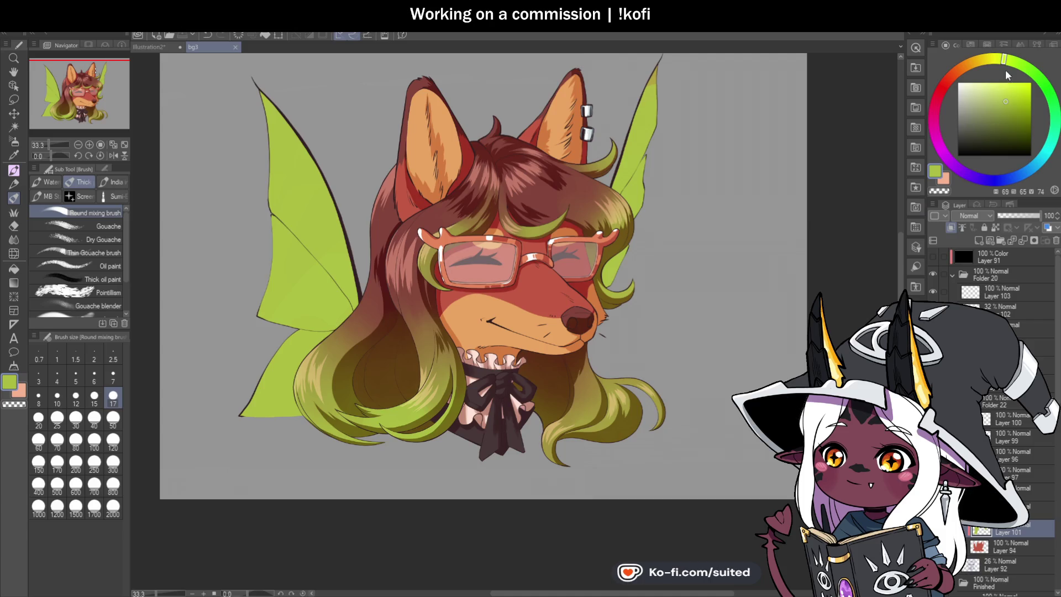
{"action": "left_click_drag", "start_coordinate": [1014, 66], "coordinate": [1025, 76]}
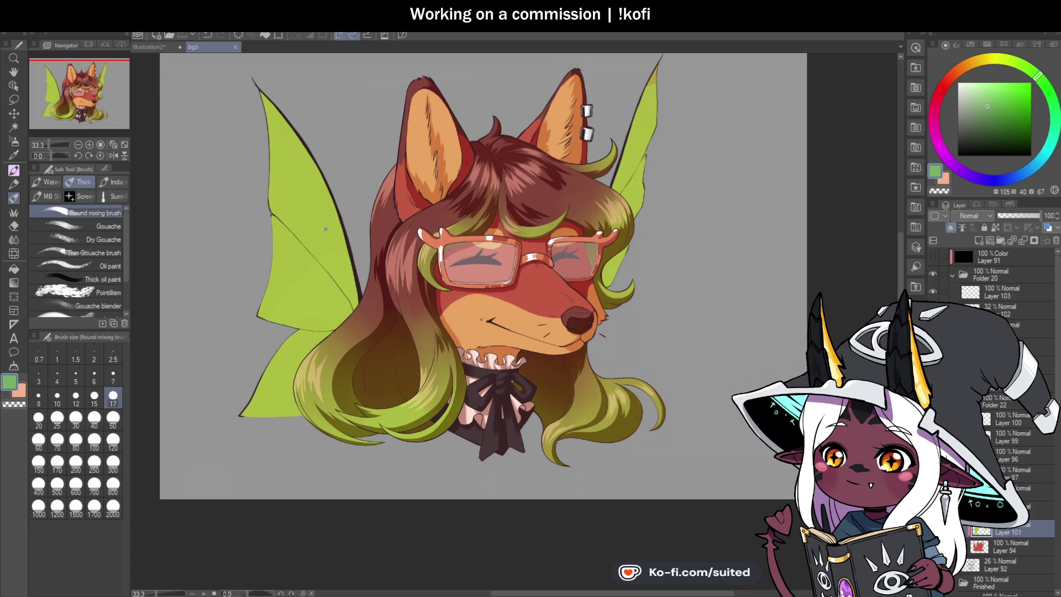
- Airbrush that green over the left wing and hair with the Soft airbrush at size 800
{"action": "key", "text": "b"}
{"action": "left_click", "coordinate": [113, 485]}
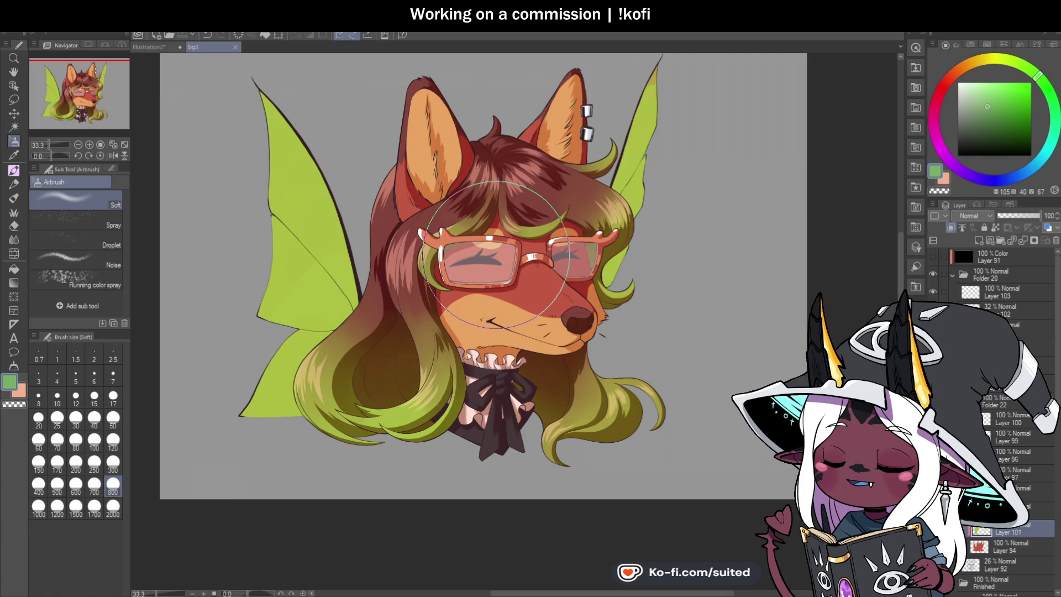
{"action": "mouse_move", "coordinate": [361, 300]}
{"action": "left_mouse_down"}
{"action": "mouse_move", "coordinate": [337, 301]}
{"action": "mouse_move", "coordinate": [280, 263]}
{"action": "mouse_move", "coordinate": [273, 226]}
{"action": "left_mouse_up"}
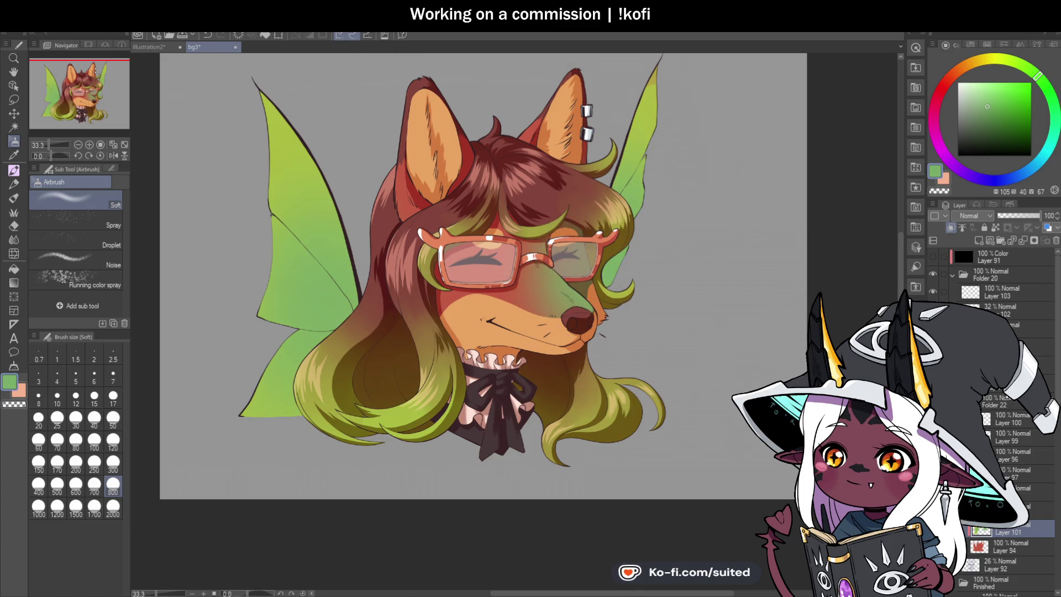
{"action": "key", "text": "m"}
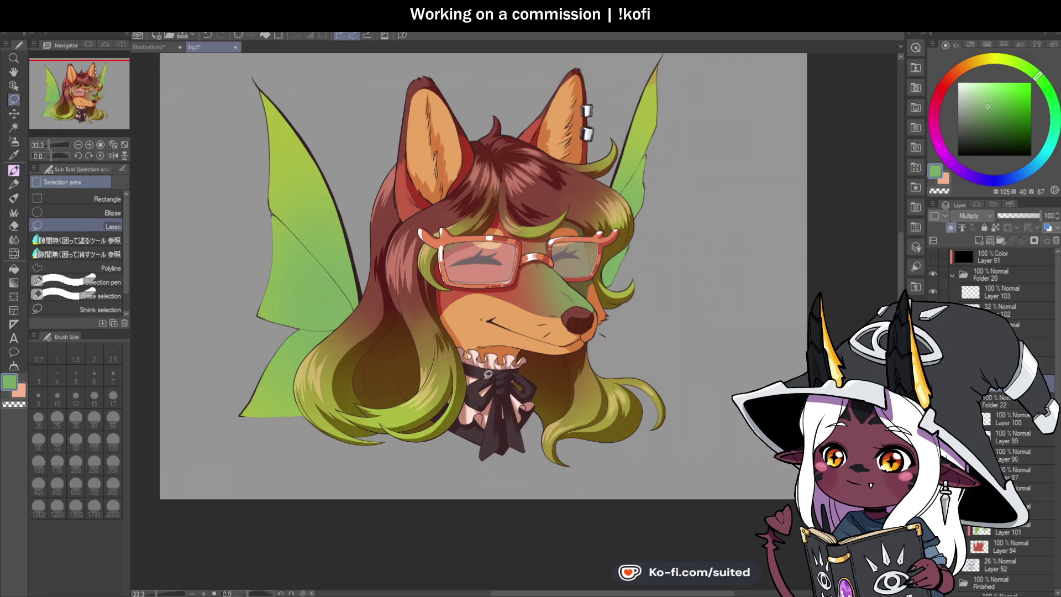
{"action": "scroll", "coordinate": [680, 62], "scroll_direction": "up", "scroll_amount": 1}
{"action": "mouse_move", "coordinate": [629, 117]}
{"action": "left_mouse_down"}
{"action": "mouse_move", "coordinate": [559, 159]}
{"action": "mouse_move", "coordinate": [628, 118]}
{"action": "left_mouse_up"}
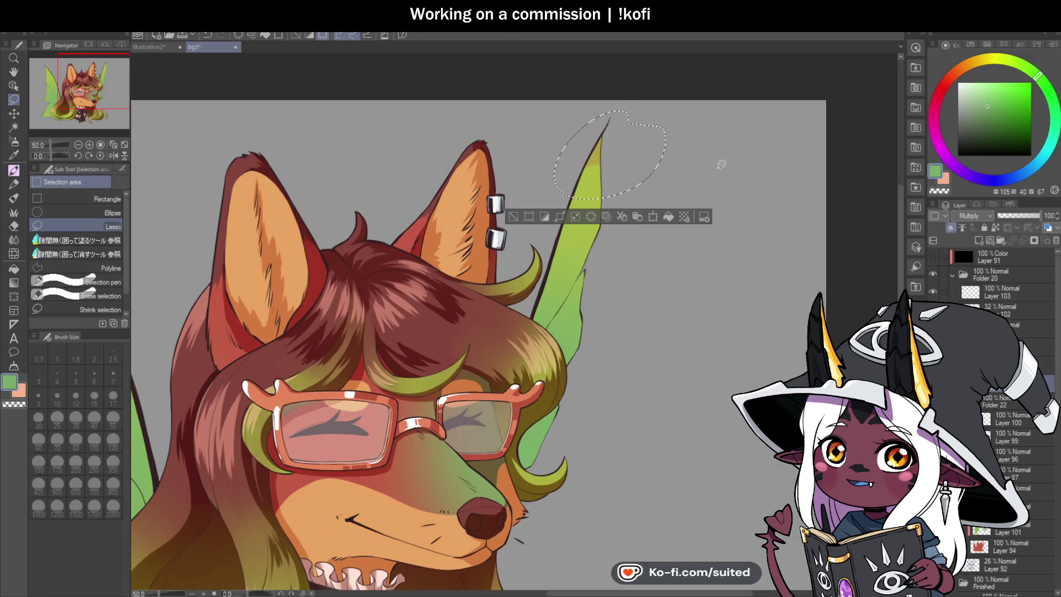
{"action": "key", "text": "ctrl+d"}
{"action": "left_click", "coordinate": [999, 533]}
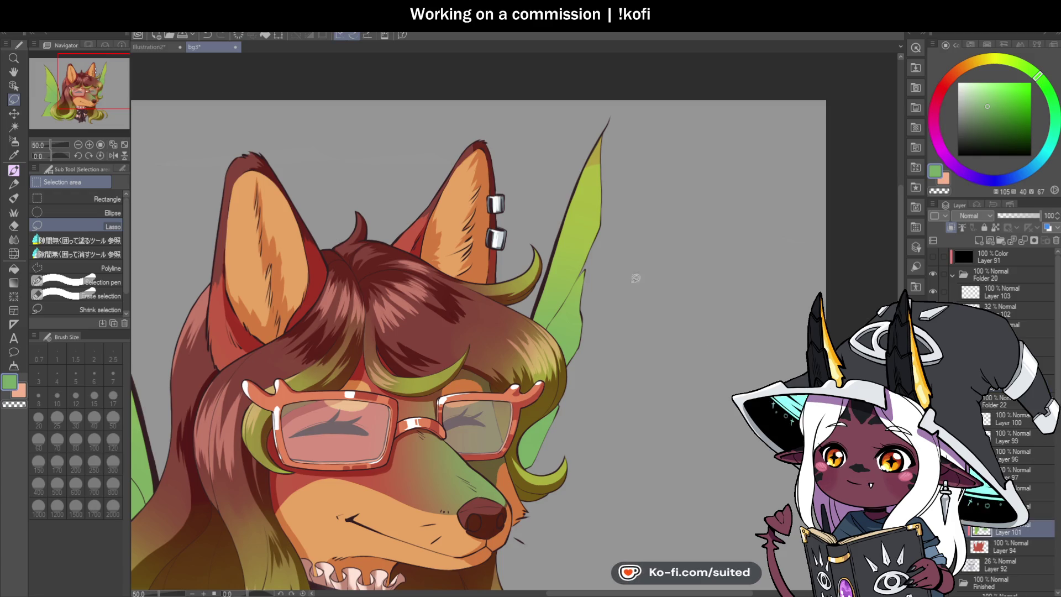
{"action": "key", "text": "i"}
{"action": "left_click", "coordinate": [587, 196]}
{"action": "key", "text": "b"}
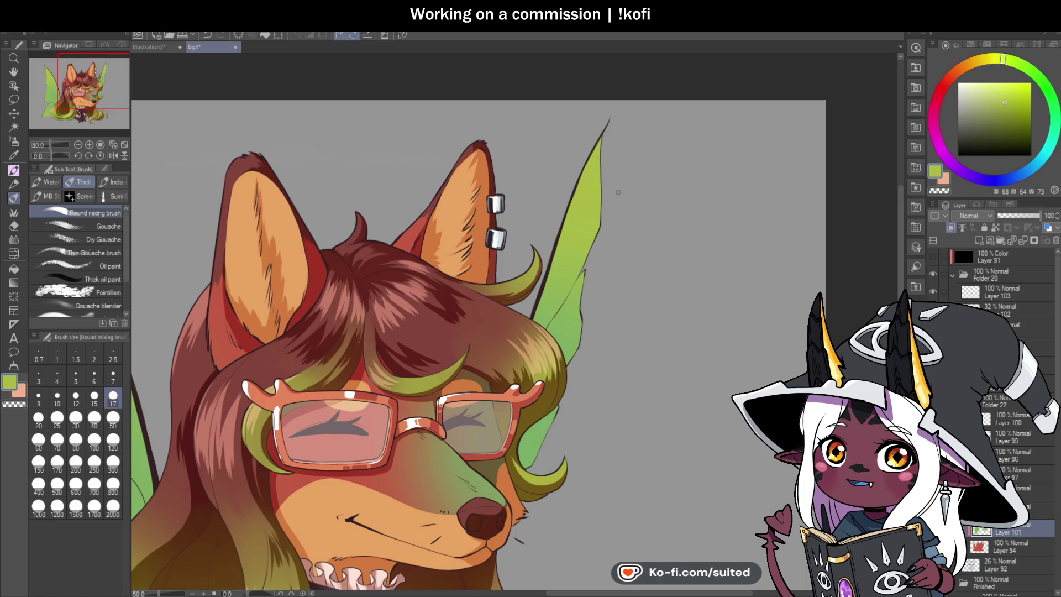
{"action": "scroll", "coordinate": [641, 187], "scroll_direction": "down", "scroll_amount": 1}
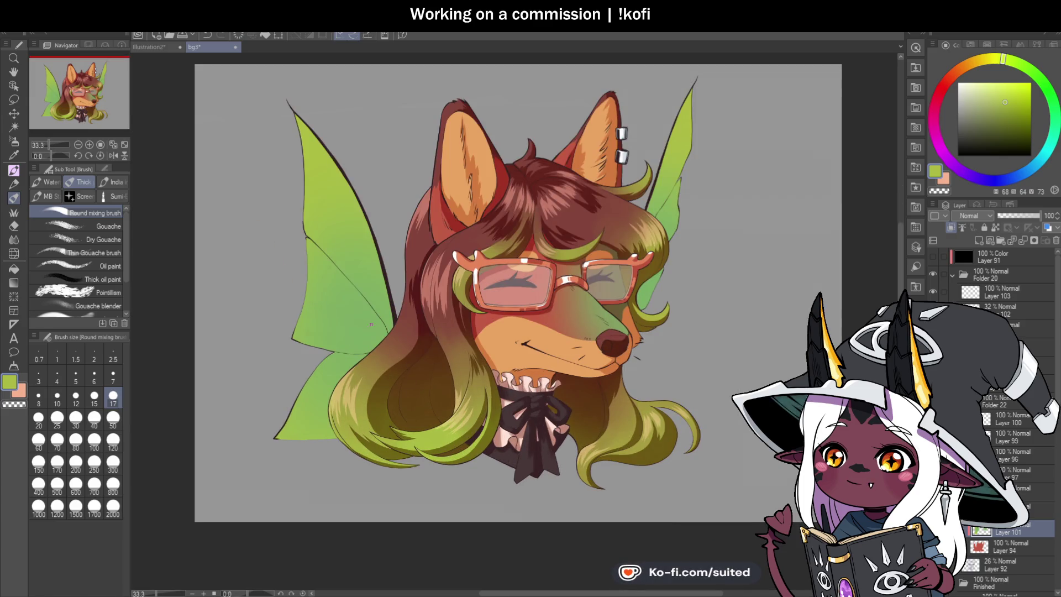
{"action": "left_click", "coordinate": [376, 326], "text": "alt"}
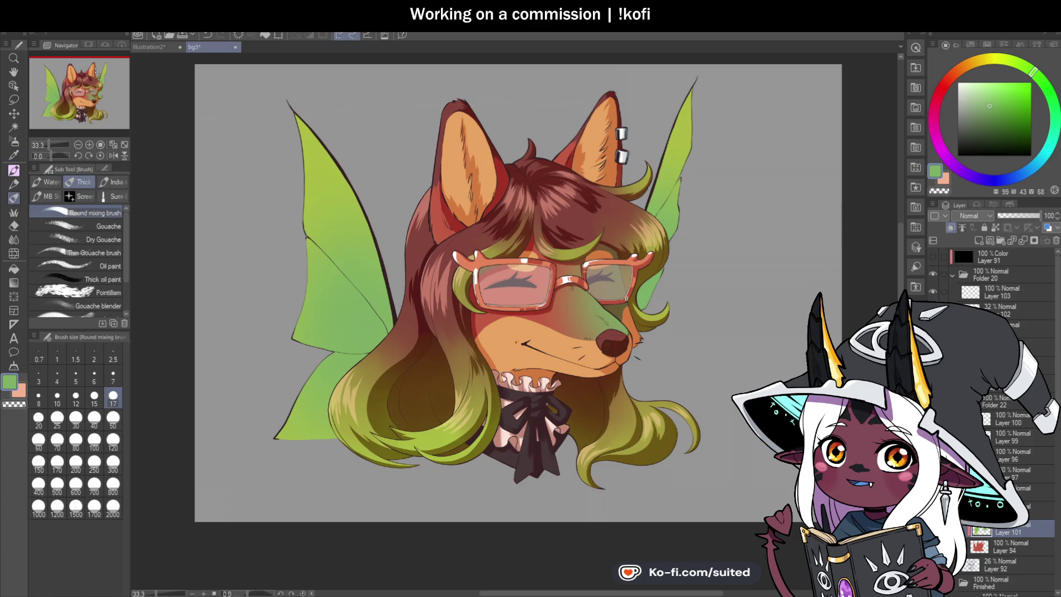
- Undo the green tint on the snout and face, then sample the wing's yellow-green
{"action": "key", "text": "b"}
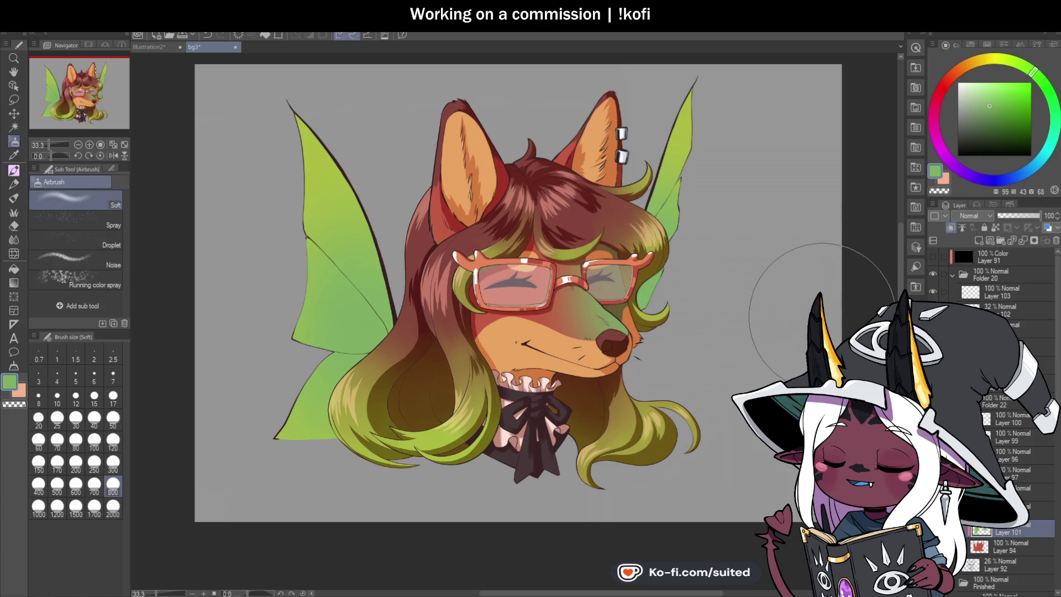
{"action": "key", "text": "ctrl+z"}
{"action": "key", "text": "ctrl+z"}
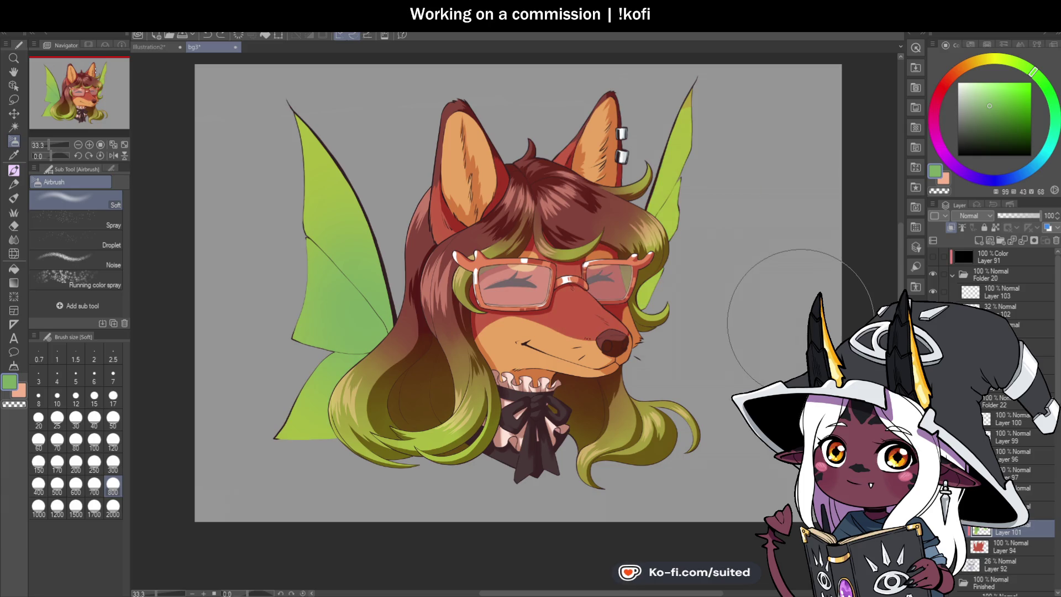
{"action": "key", "text": "i"}
{"action": "left_click", "coordinate": [690, 135]}
{"action": "key", "text": "b"}
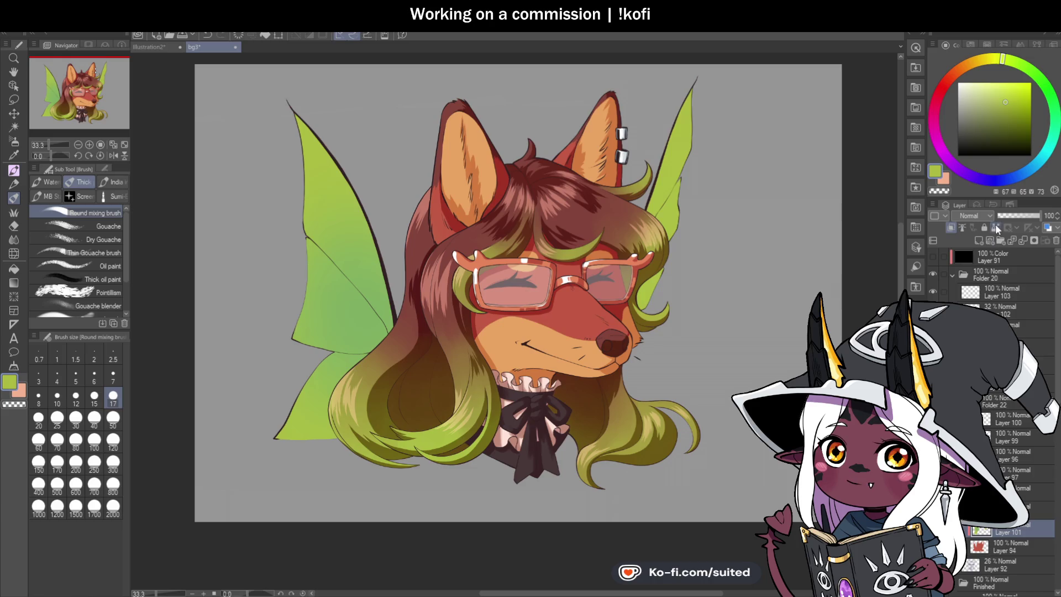
{"action": "left_click", "coordinate": [979, 44]}
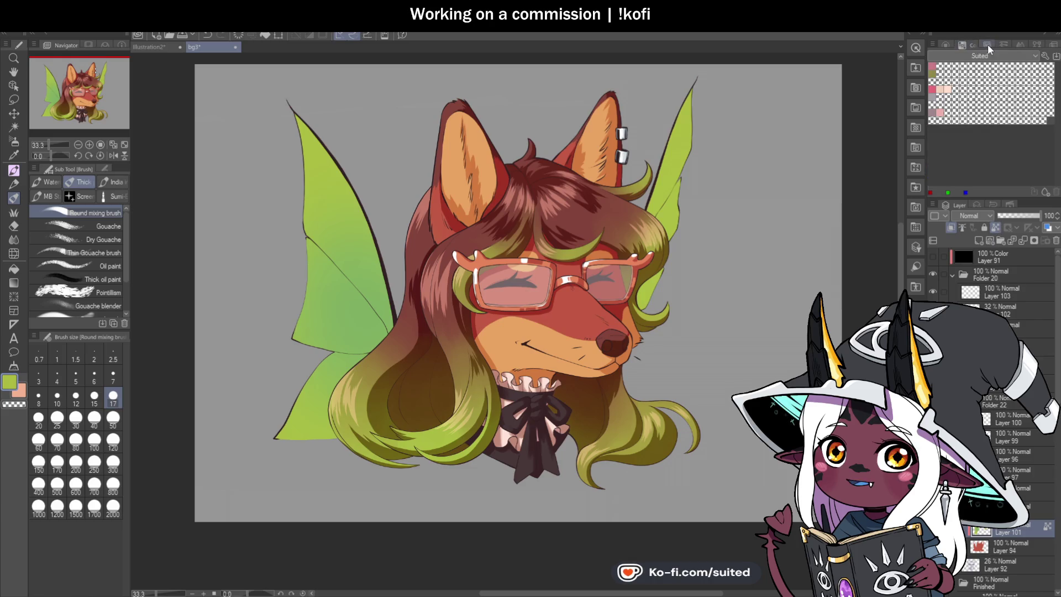
{"action": "left_click", "coordinate": [946, 44]}
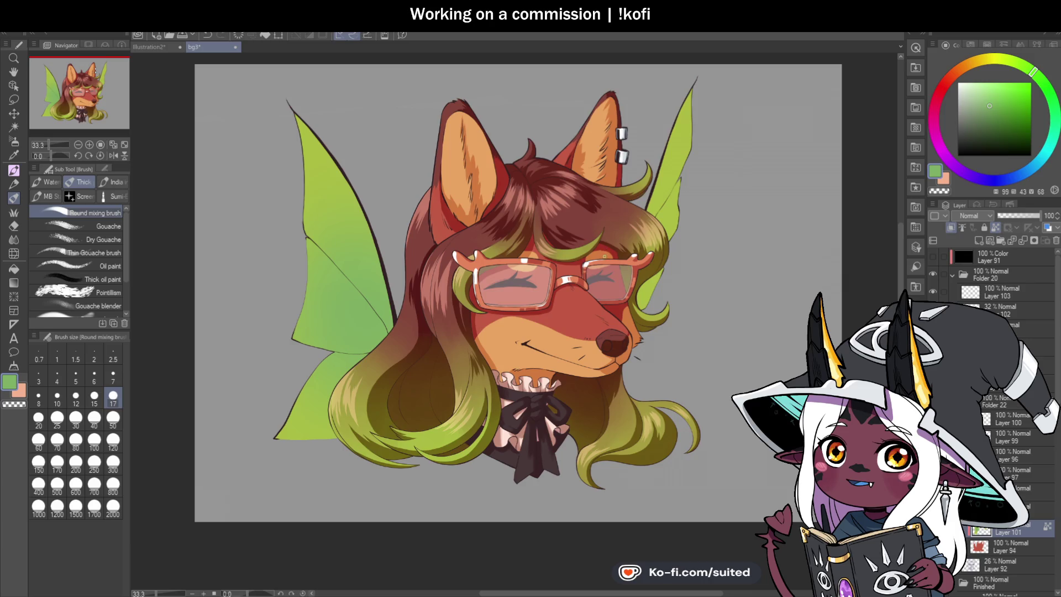
{"action": "key", "text": "b"}
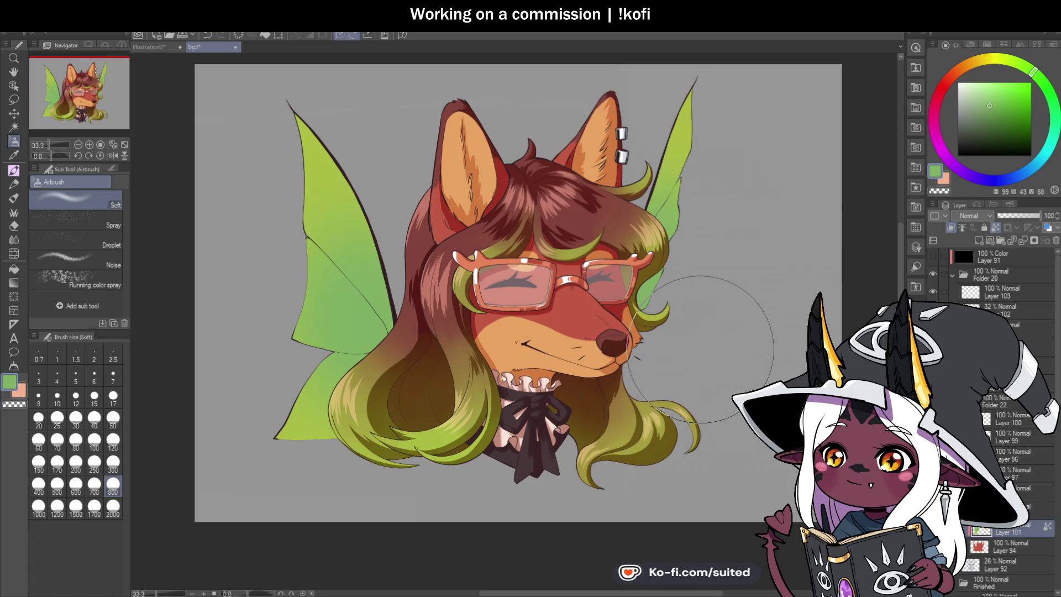
- Sample the wing green and adjust it to a light yellow for the Soft airbrush
{"action": "key", "text": "i"}
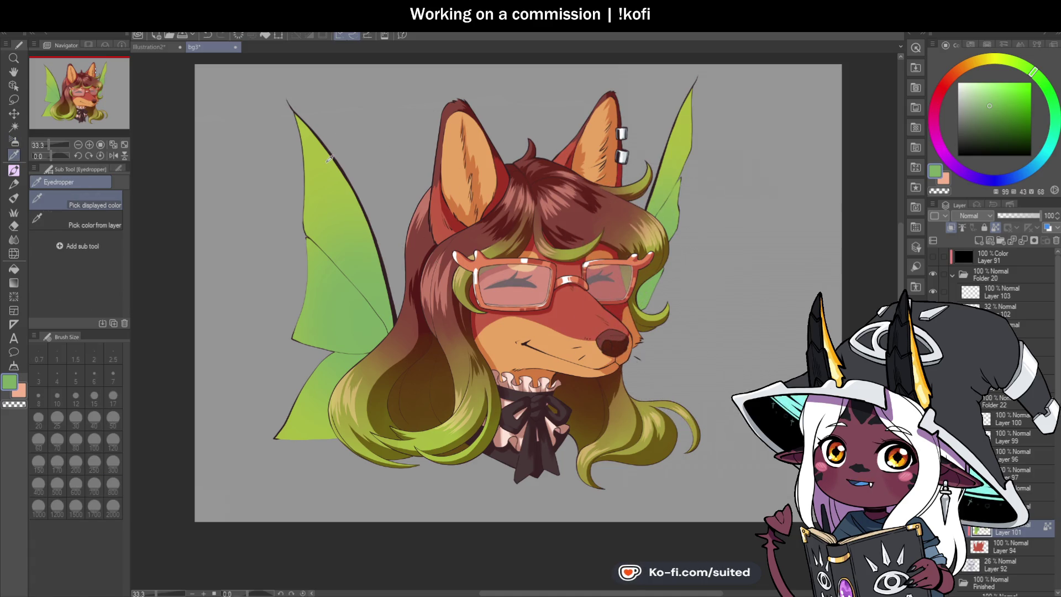
{"action": "left_click", "coordinate": [325, 159]}
{"action": "key", "text": "b"}
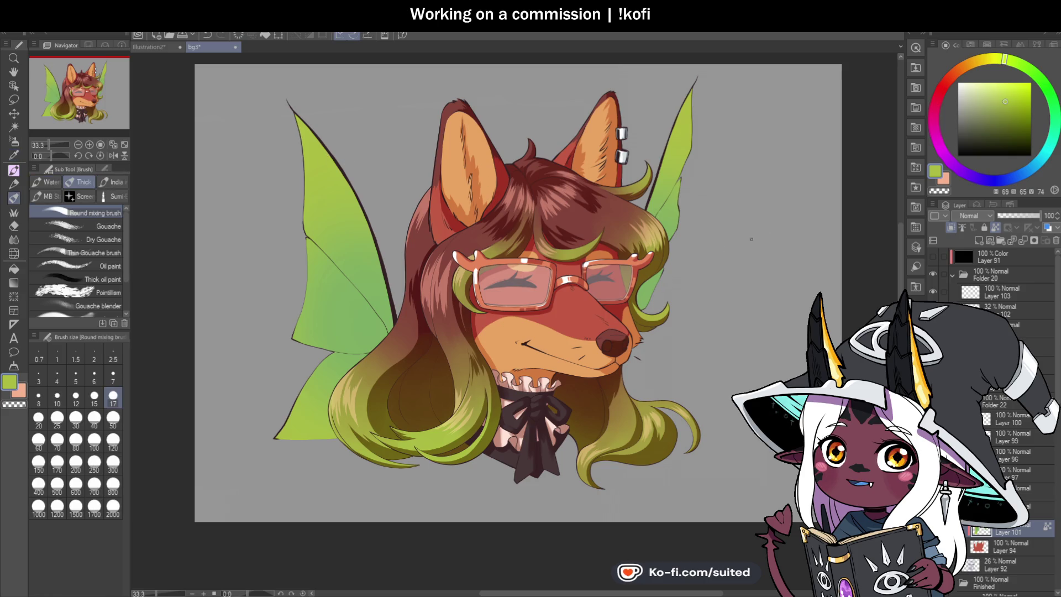
{"action": "left_click_drag", "start_coordinate": [1005, 65], "coordinate": [994, 64]}
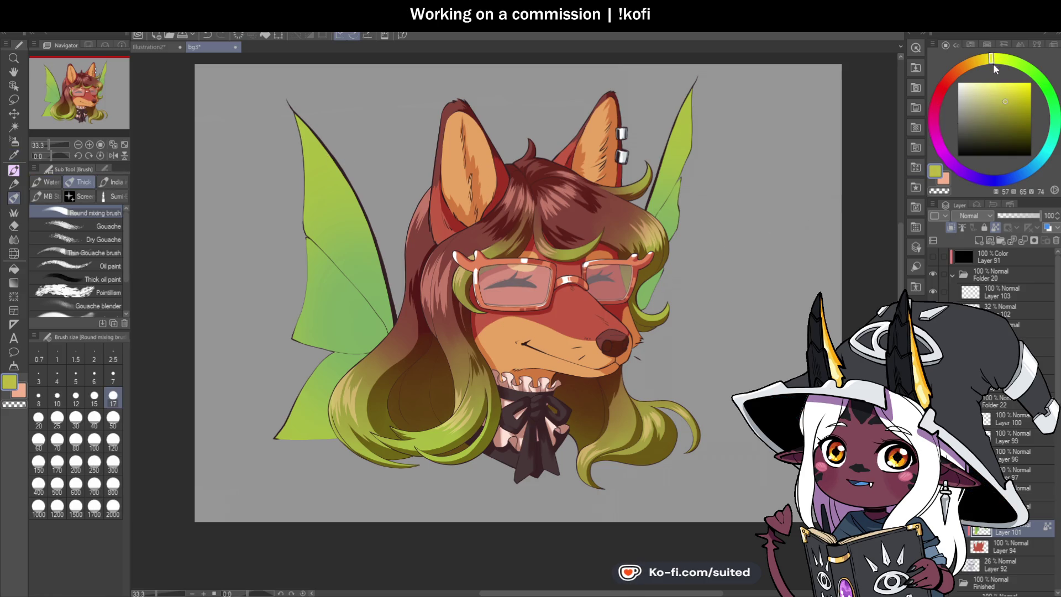
{"action": "left_click", "coordinate": [1006, 84]}
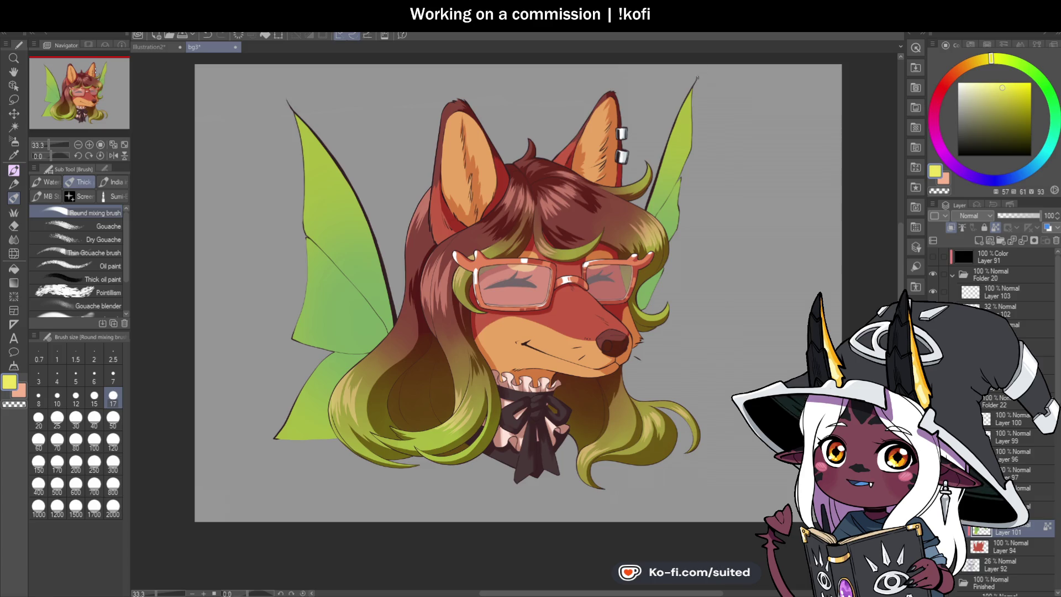
{"action": "key", "text": "b"}
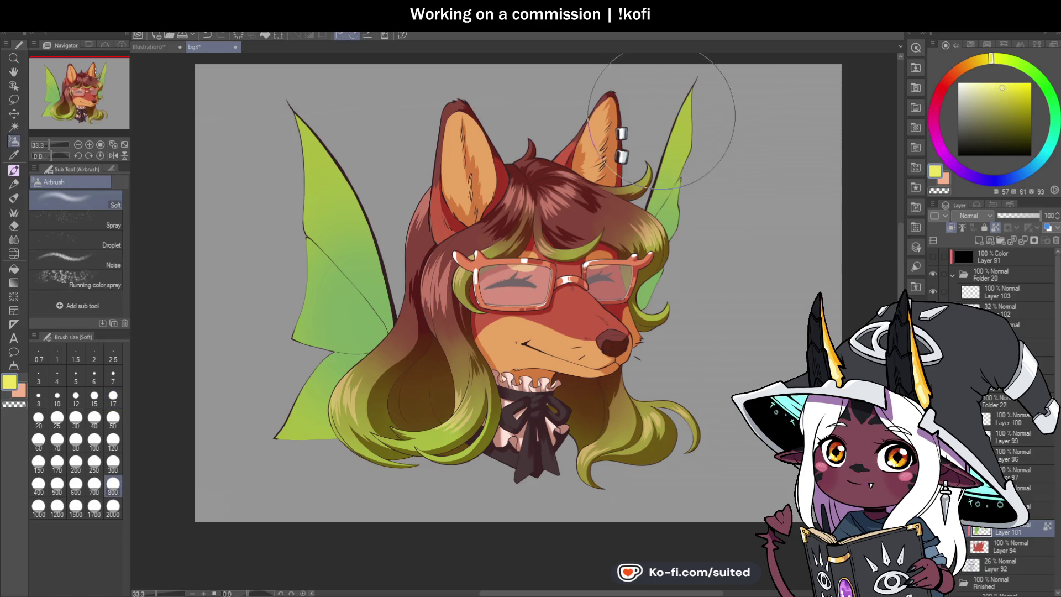
{"action": "scroll", "coordinate": [490, 359], "scroll_direction": "down", "scroll_amount": 1}
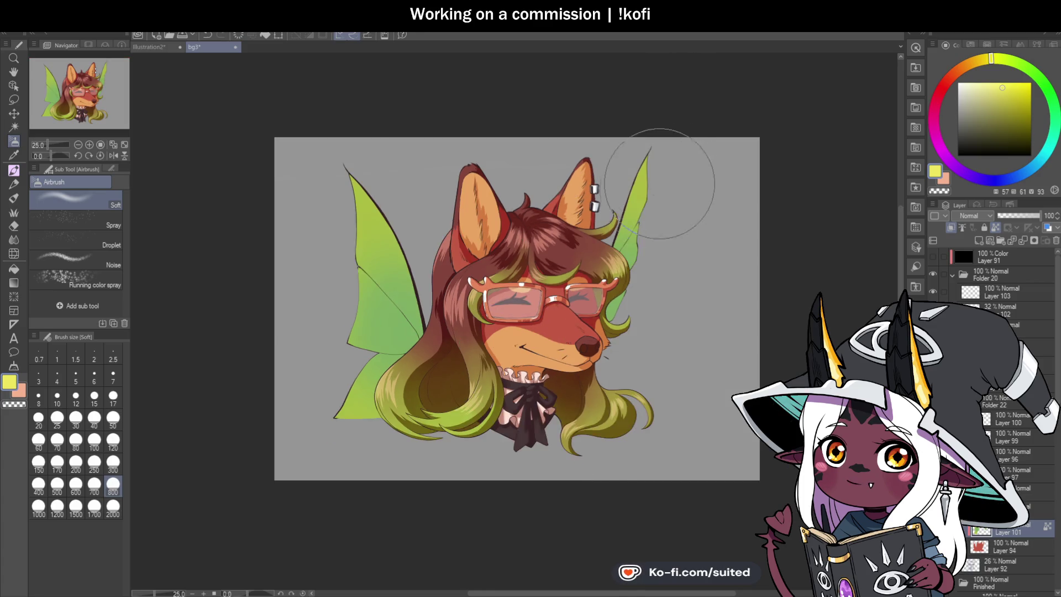
- Airbrush bright yellow over the upper left wing and along the right wing, at brush size 300
{"action": "scroll", "coordinate": [649, 147], "scroll_direction": "up", "scroll_amount": 1}
{"action": "mouse_move", "coordinate": [265, 171]}
{"action": "left_mouse_down"}
{"action": "mouse_move", "coordinate": [284, 214]}
{"action": "mouse_move", "coordinate": [304, 368]}
{"action": "left_mouse_up"}
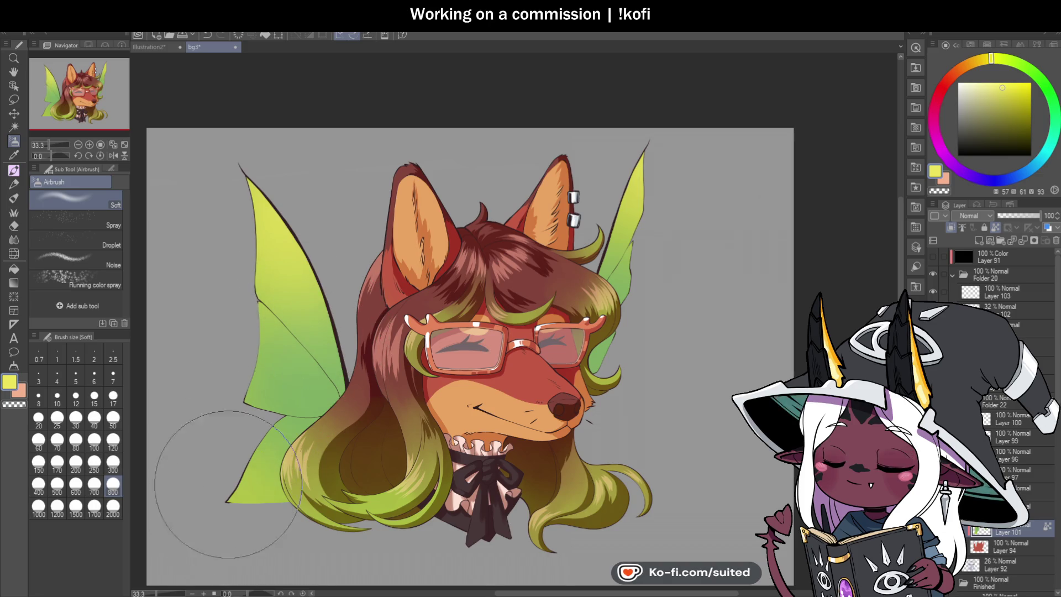
{"action": "key", "text": "bracketleft"}
{"action": "key", "text": "bracketleft"}
{"action": "key", "text": "bracketleft"}
{"action": "mouse_move", "coordinate": [250, 313]}
{"action": "left_mouse_down"}
{"action": "mouse_move", "coordinate": [265, 299]}
{"action": "mouse_move", "coordinate": [255, 219]}
{"action": "left_mouse_up"}
{"action": "left_click_drag", "start_coordinate": [652, 160], "coordinate": [638, 282]}
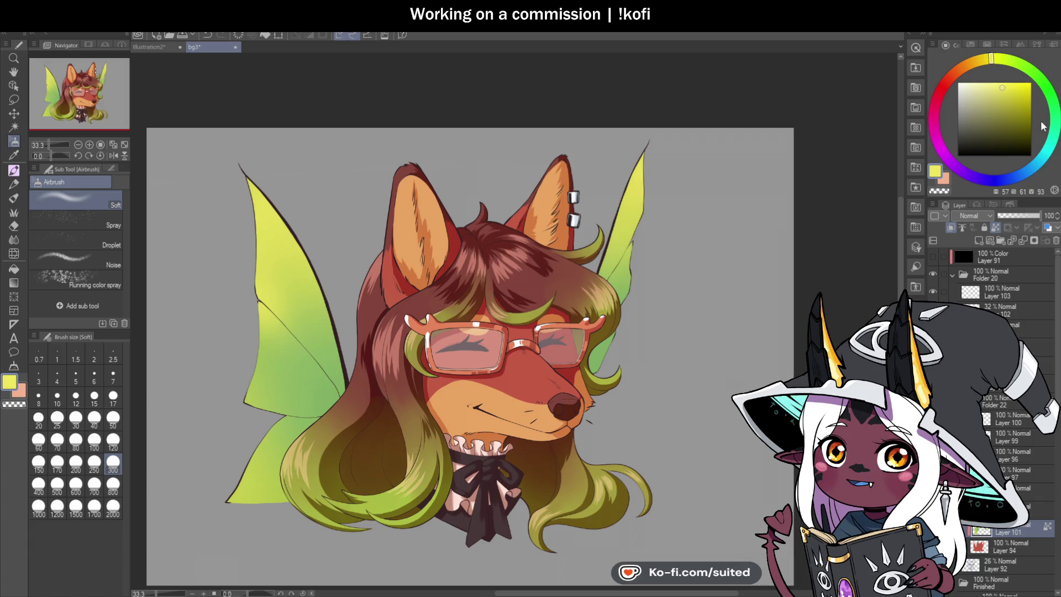
- Switch to cyan and tint the lower left wing and the hair beside the glasses teal
{"action": "left_click_drag", "start_coordinate": [1053, 157], "coordinate": [1014, 127]}
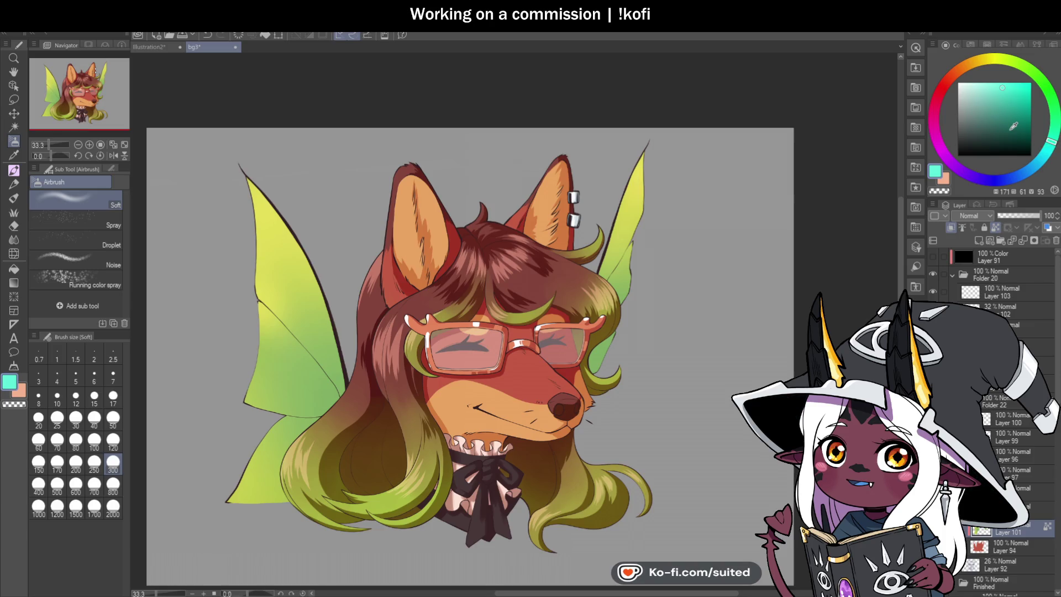
{"action": "scroll", "coordinate": [574, 253], "scroll_direction": "down", "scroll_amount": 1}
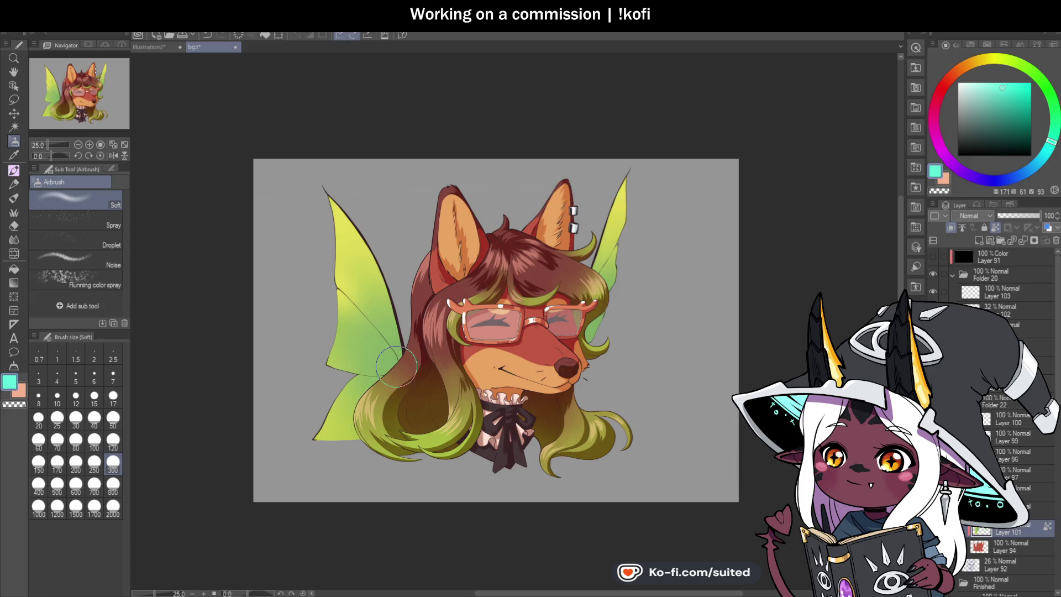
{"action": "mouse_move", "coordinate": [343, 449]}
{"action": "left_mouse_down"}
{"action": "mouse_move", "coordinate": [332, 426]}
{"action": "mouse_move", "coordinate": [368, 386]}
{"action": "left_mouse_up"}
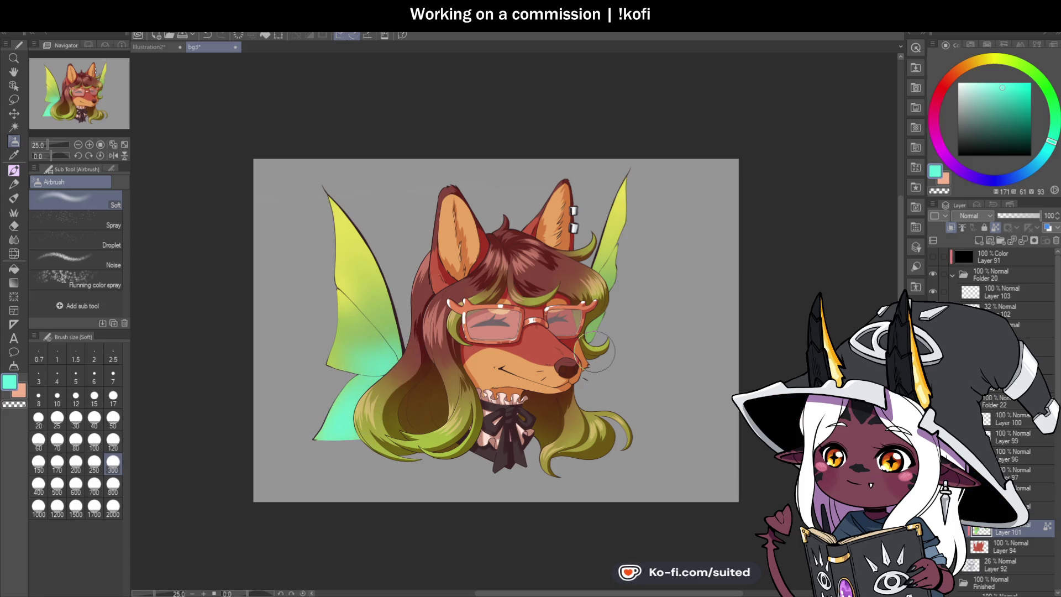
{"action": "left_click_drag", "start_coordinate": [601, 348], "coordinate": [594, 338]}
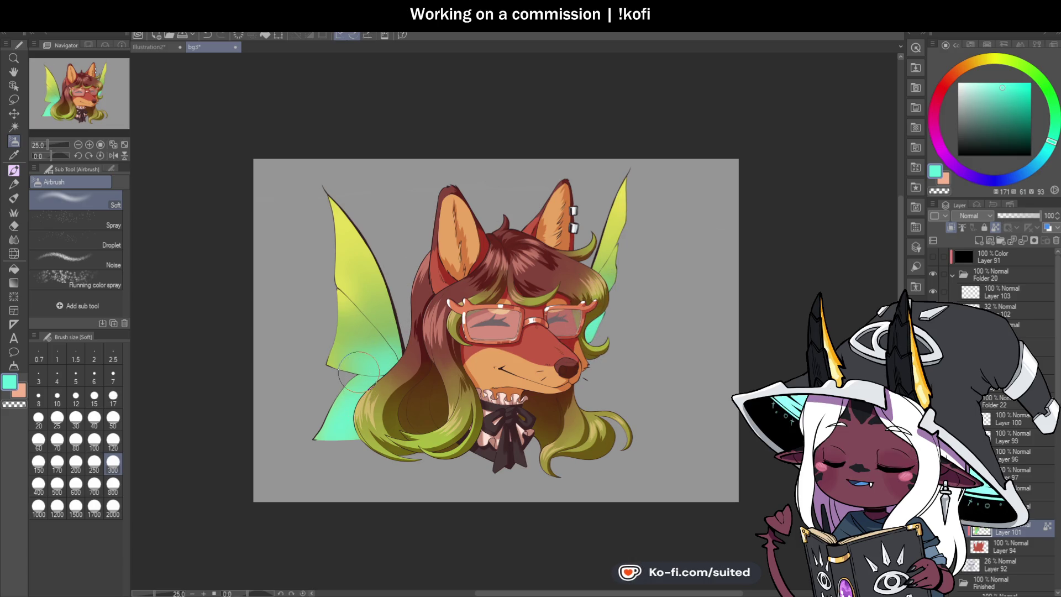
{"action": "left_click", "coordinate": [389, 326], "text": "alt"}
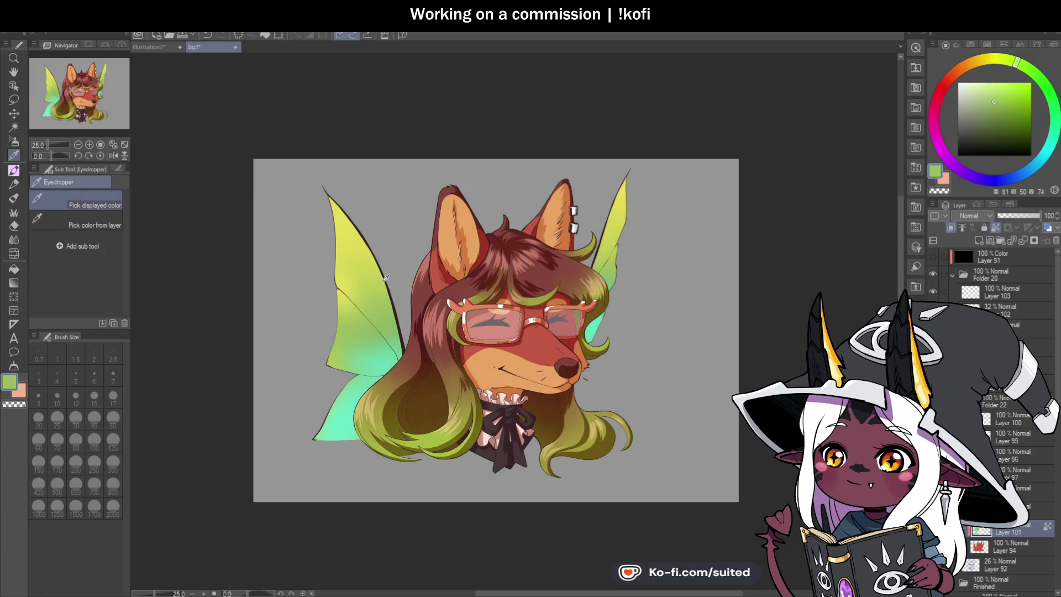
- Sample the wing's yellow and airbrush the lower left wing tip yellower
{"action": "key", "text": "b"}
{"action": "key", "text": "b"}
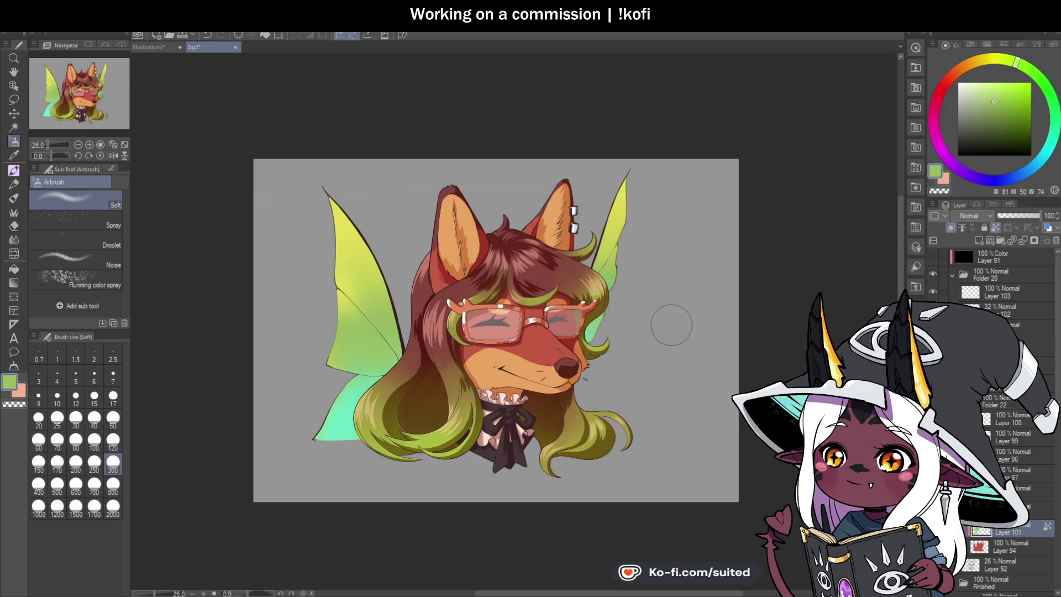
{"action": "left_click", "coordinate": [383, 403], "text": "alt"}
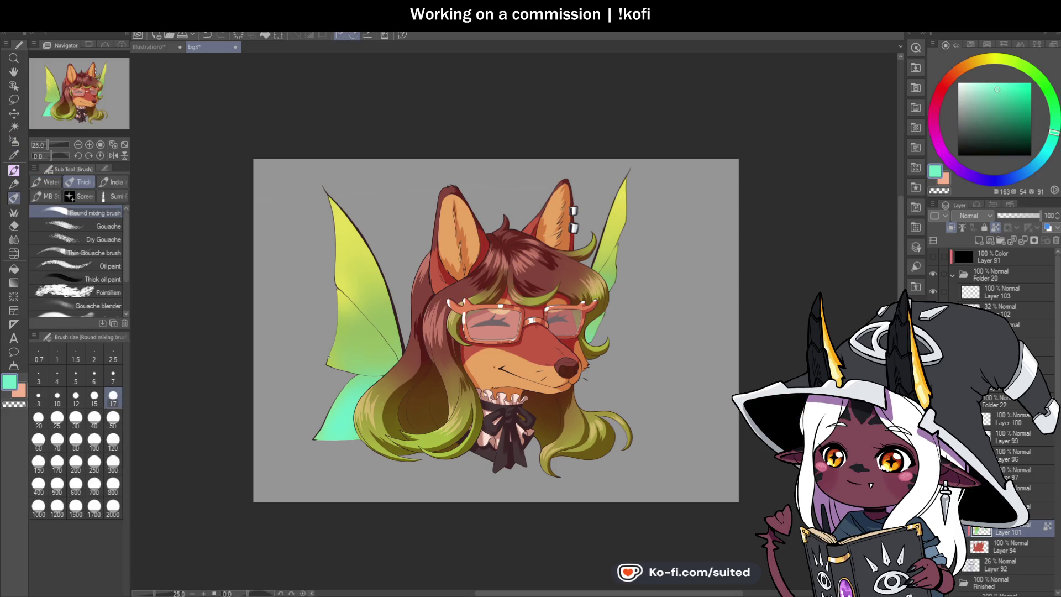
{"action": "key", "text": "i"}
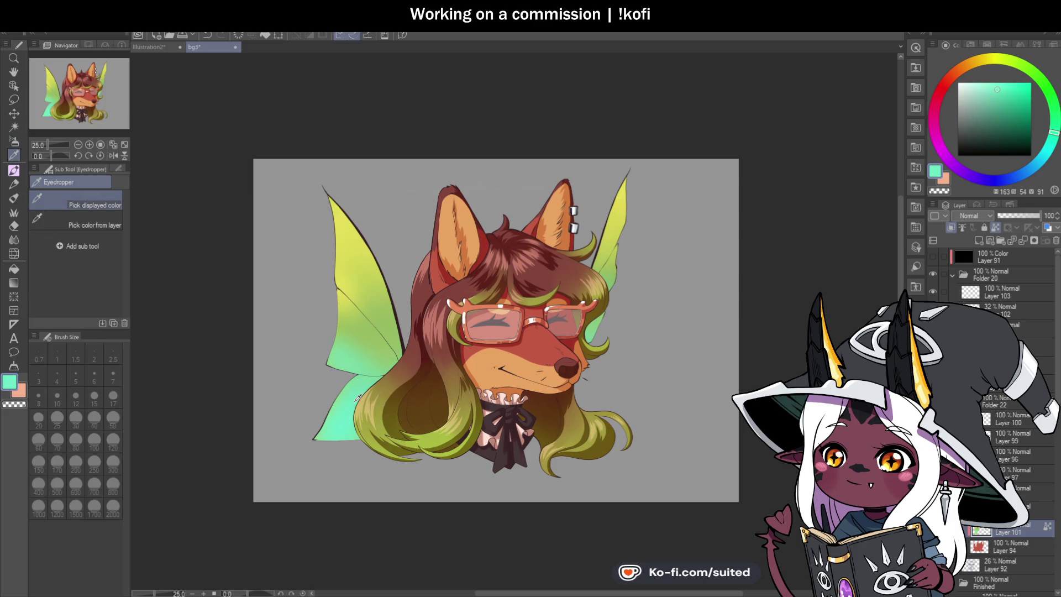
{"action": "left_click", "coordinate": [348, 214]}
{"action": "key", "text": "b"}
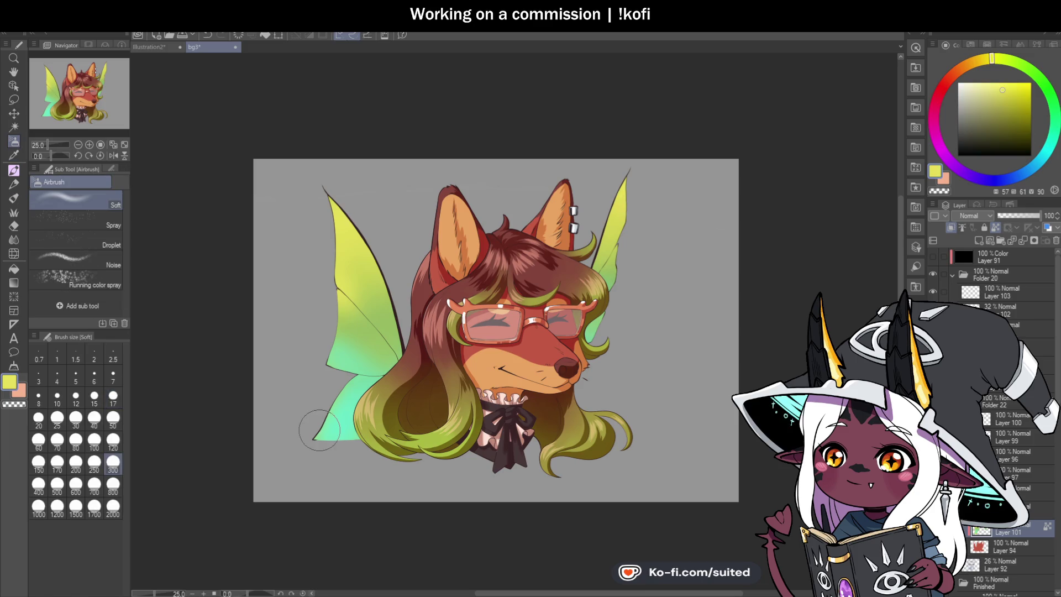
{"action": "left_click_drag", "start_coordinate": [352, 441], "coordinate": [337, 403]}
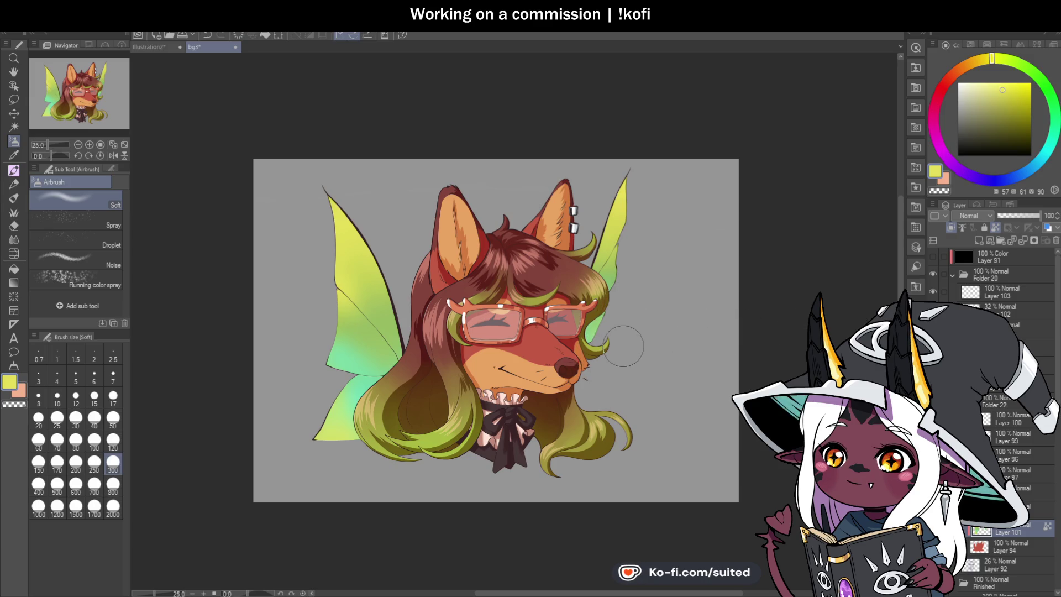
- Choose a light pink and, at size 800, tint the left wing's top and lower tip pink-peach
{"action": "left_click", "coordinate": [959, 160]}
{"action": "left_click_drag", "start_coordinate": [937, 133], "coordinate": [934, 118]}
{"action": "left_click", "coordinate": [987, 84]}
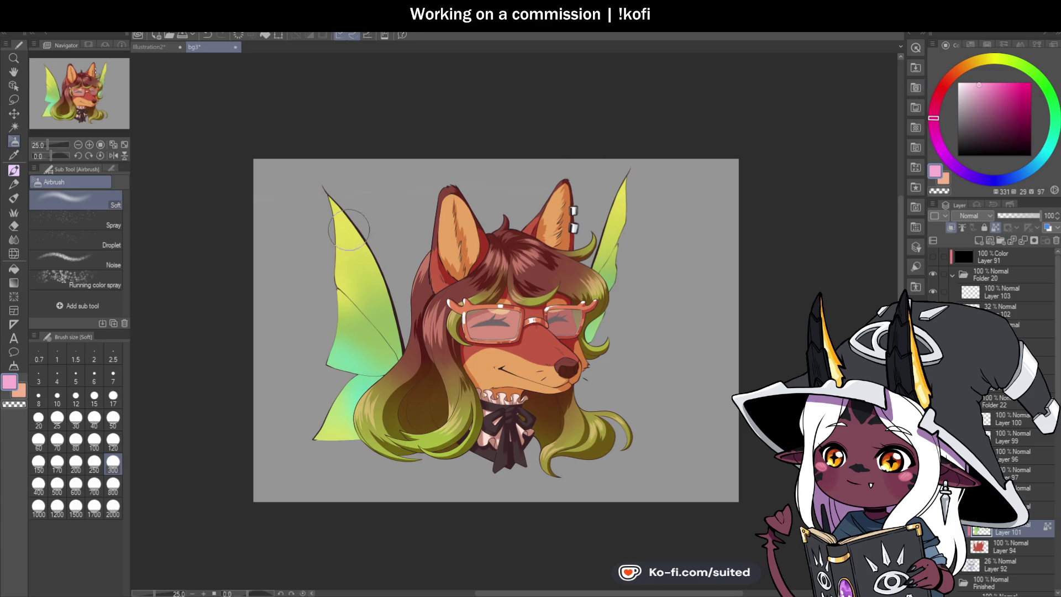
{"action": "left_click", "coordinate": [113, 486]}
{"action": "mouse_move", "coordinate": [415, 281]}
{"action": "left_mouse_down"}
{"action": "mouse_move", "coordinate": [418, 251]}
{"action": "mouse_move", "coordinate": [343, 208]}
{"action": "left_mouse_up"}
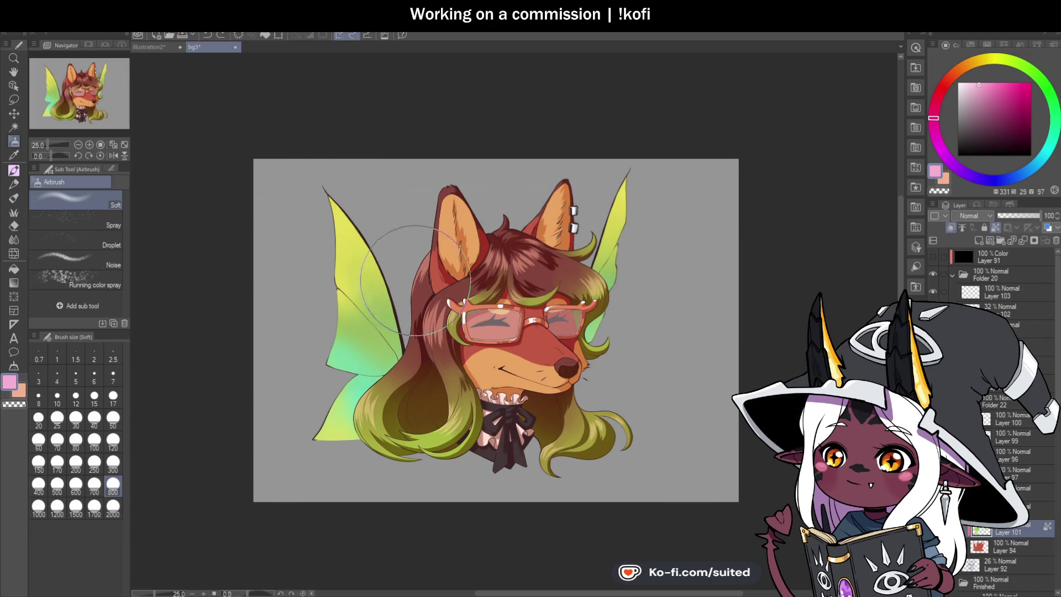
{"action": "left_click_drag", "start_coordinate": [307, 450], "coordinate": [326, 431]}
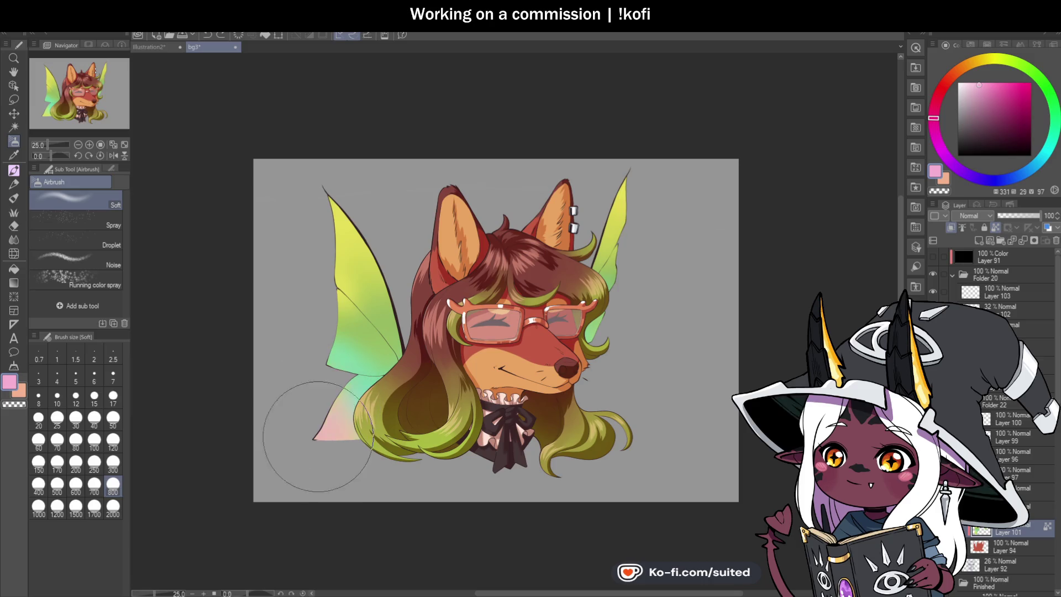
{"action": "left_click_drag", "start_coordinate": [524, 474], "coordinate": [575, 376]}
{"action": "mouse_move", "coordinate": [387, 326]}
{"action": "left_mouse_down"}
{"action": "mouse_move", "coordinate": [356, 308]}
{"action": "mouse_move", "coordinate": [355, 319]}
{"action": "mouse_move", "coordinate": [379, 308]}
{"action": "mouse_move", "coordinate": [367, 332]}
{"action": "left_mouse_up"}
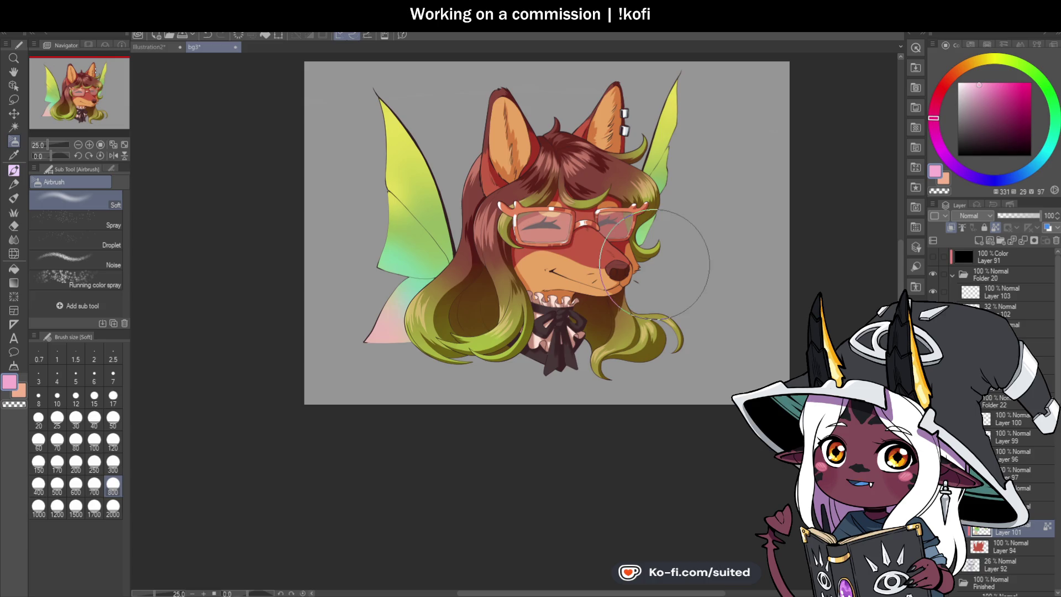
{"action": "mouse_move", "coordinate": [375, 314]}
{"action": "left_mouse_down"}
{"action": "mouse_move", "coordinate": [379, 331]}
{"action": "mouse_move", "coordinate": [354, 308]}
{"action": "left_mouse_up"}
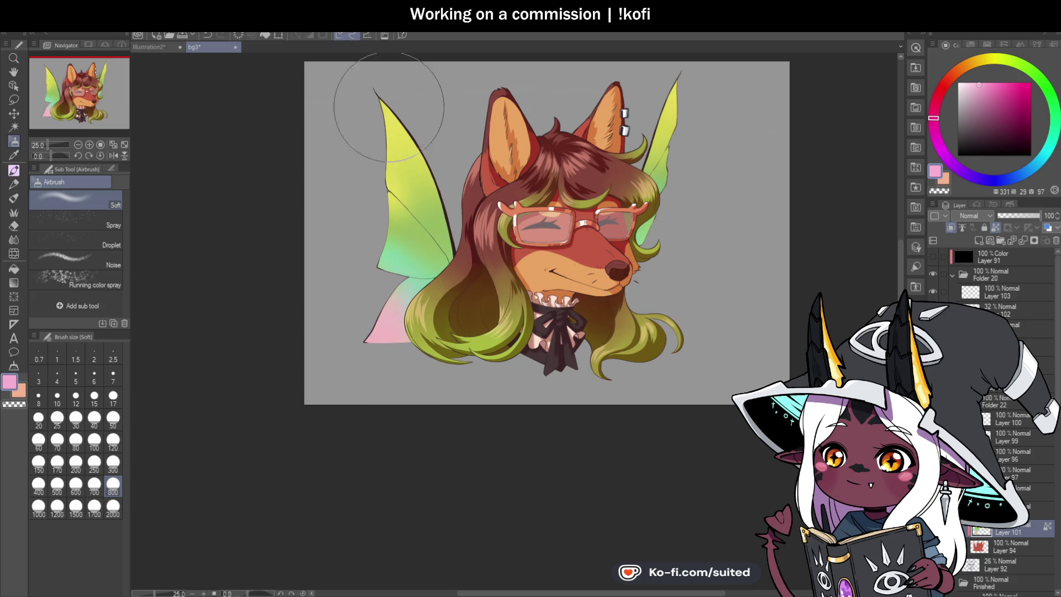
- Sample mint and paler mint tones from the wing for the Soft airbrush
{"action": "scroll", "coordinate": [429, 289], "scroll_direction": "down", "scroll_amount": 2}
{"action": "scroll", "coordinate": [466, 240], "scroll_direction": "up", "scroll_amount": 2}
{"action": "key", "text": "i"}
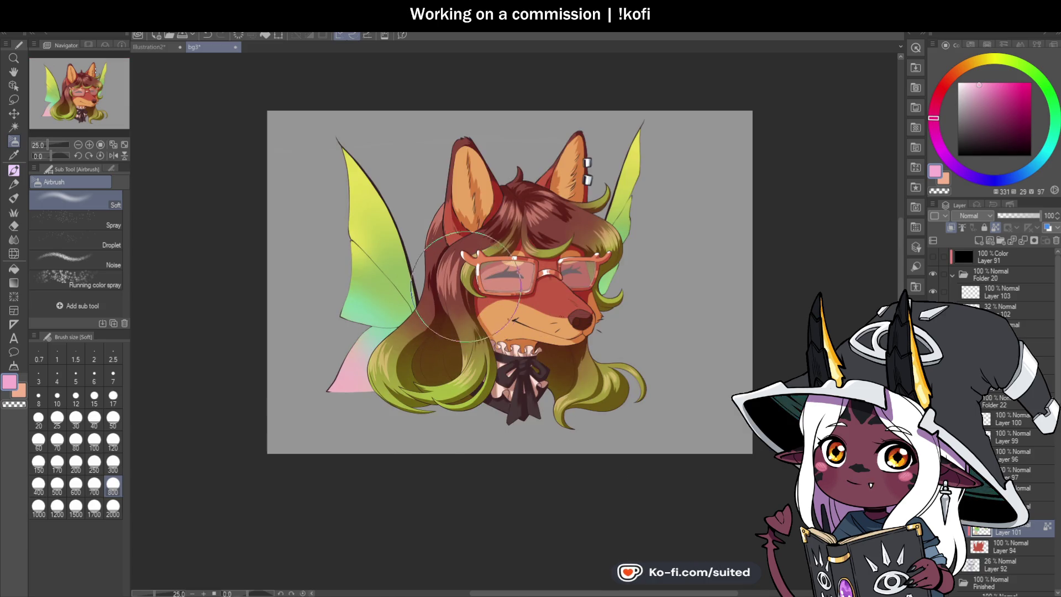
{"action": "left_click", "coordinate": [374, 305]}
{"action": "key", "text": "b"}
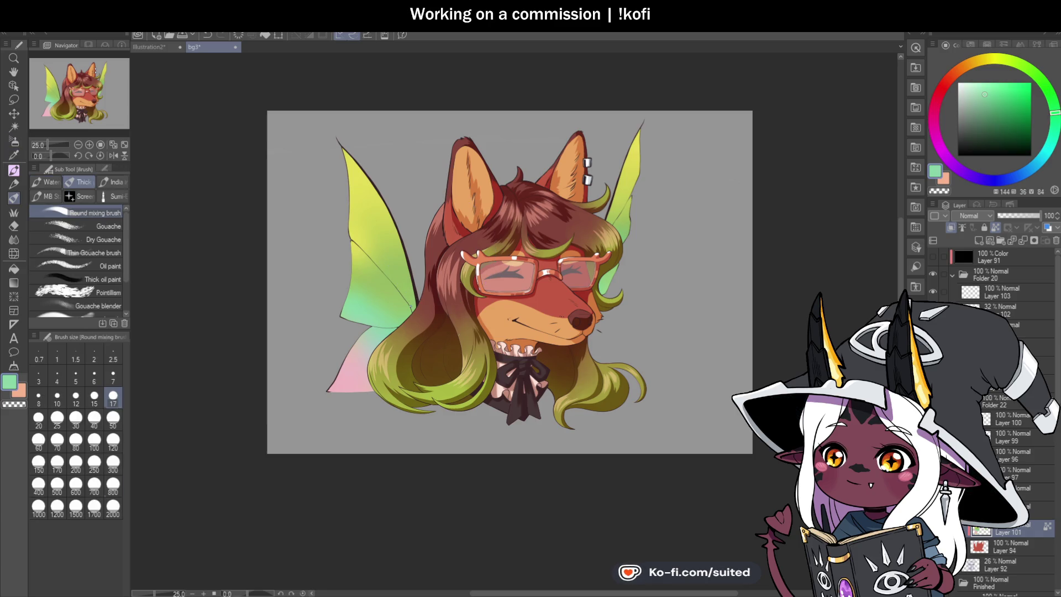
{"action": "key", "text": "b"}
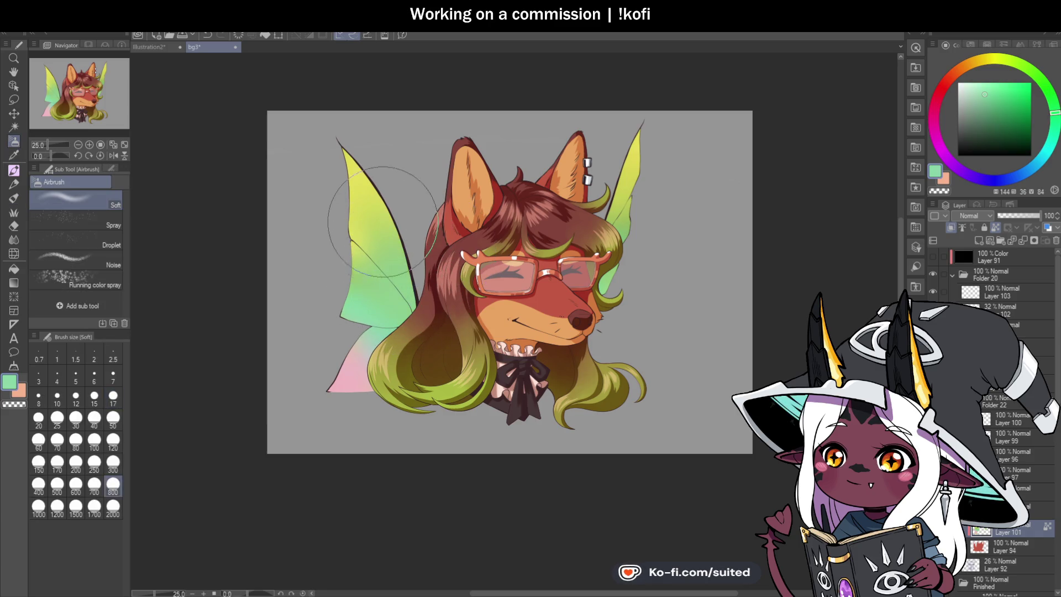
{"action": "key", "text": "i"}
{"action": "left_click", "coordinate": [380, 334]}
{"action": "key", "text": "b"}
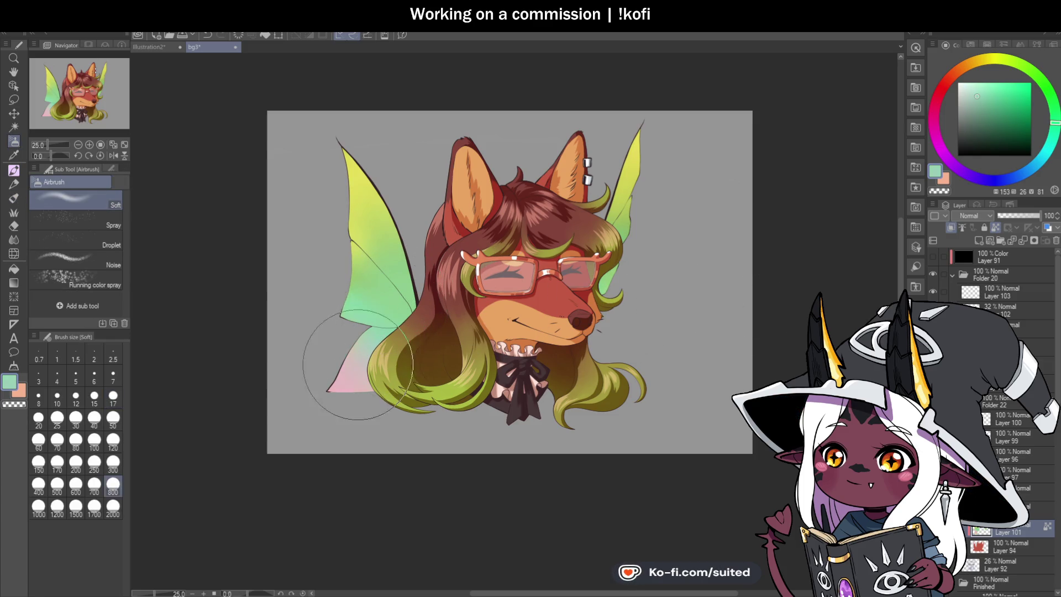
{"action": "scroll", "coordinate": [553, 332], "scroll_direction": "down", "scroll_amount": 6}
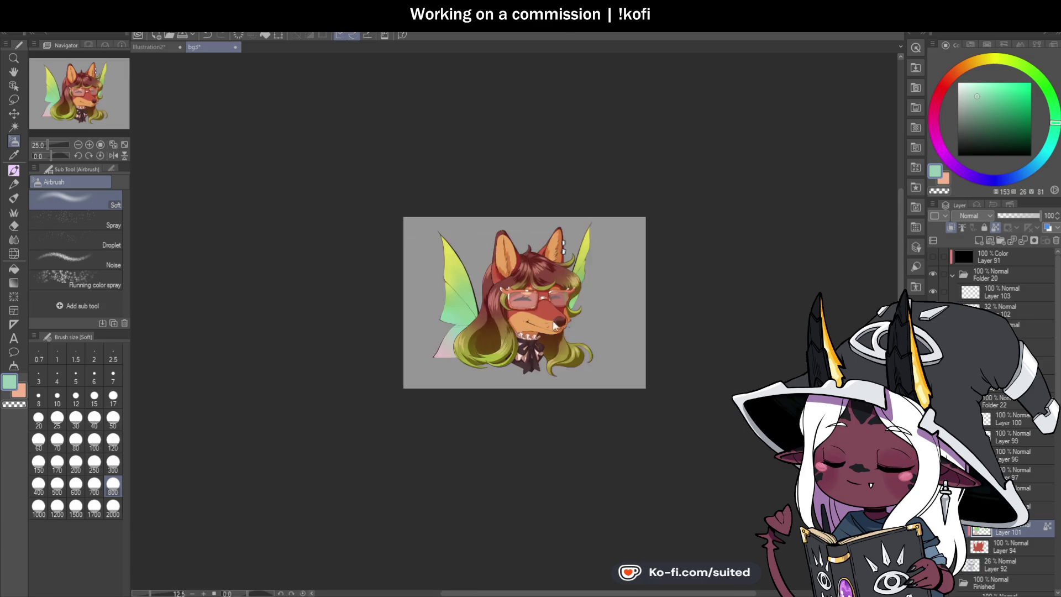
{"action": "scroll", "coordinate": [596, 320], "scroll_direction": "up", "scroll_amount": 8}
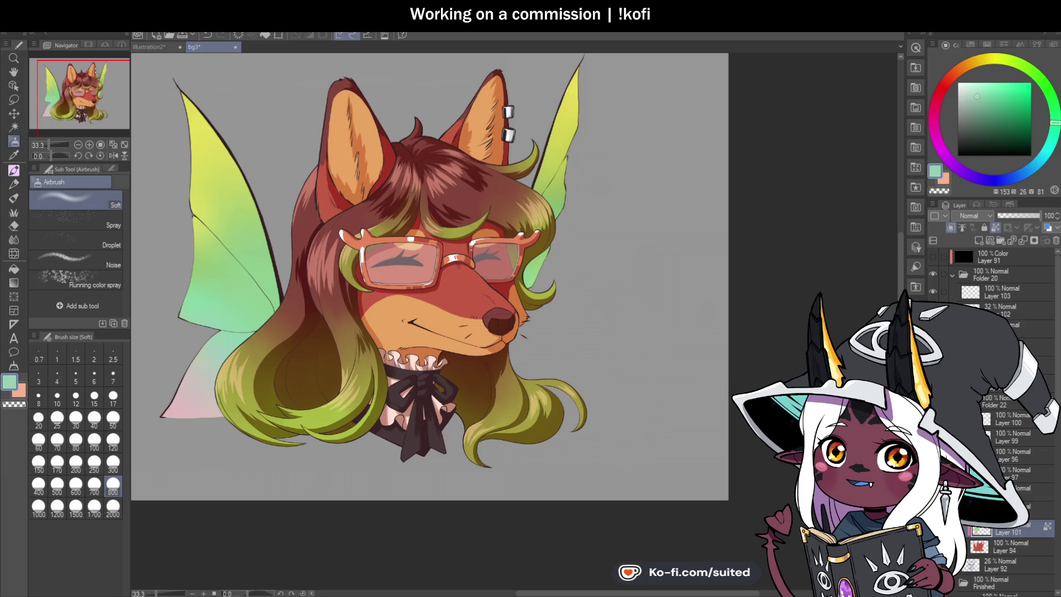
- Lock transparent pixels on the layer below Layer 102 and sample the reddish-brown outline colour
{"action": "left_click", "coordinate": [1006, 329]}
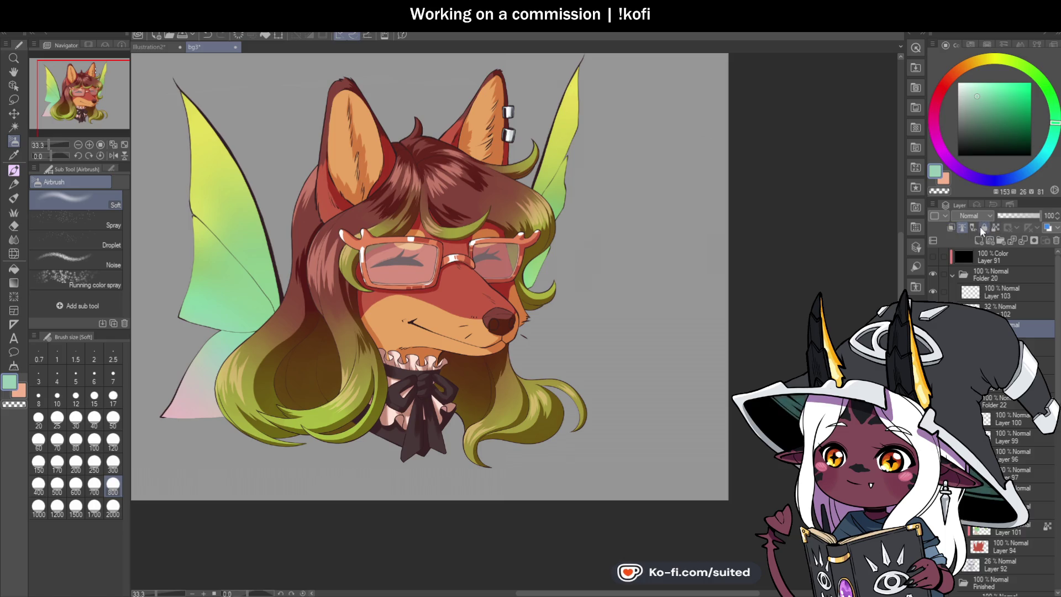
{"action": "left_click", "coordinate": [994, 228]}
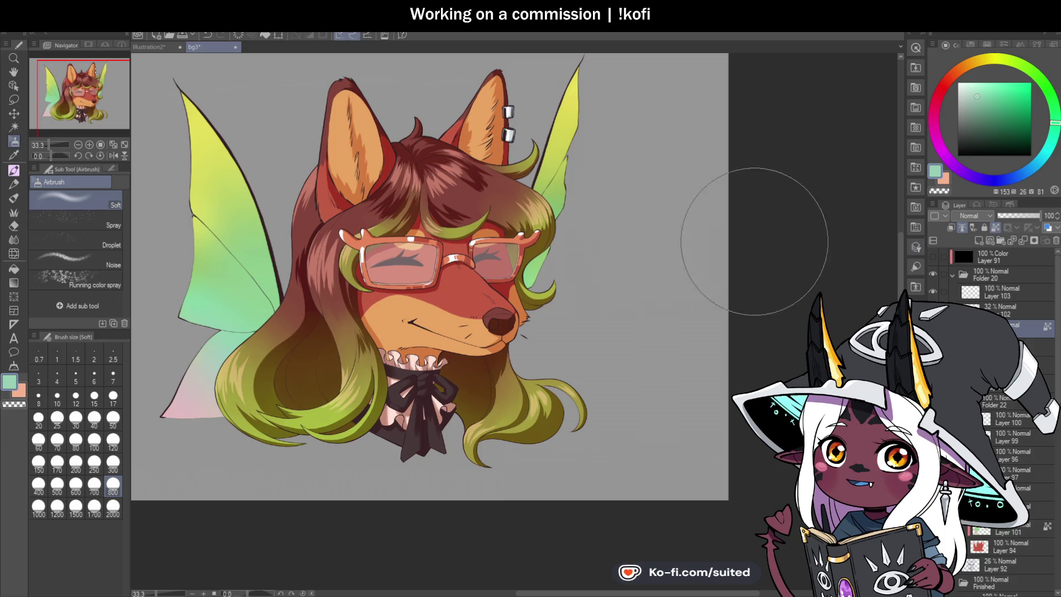
{"action": "key", "text": "i"}
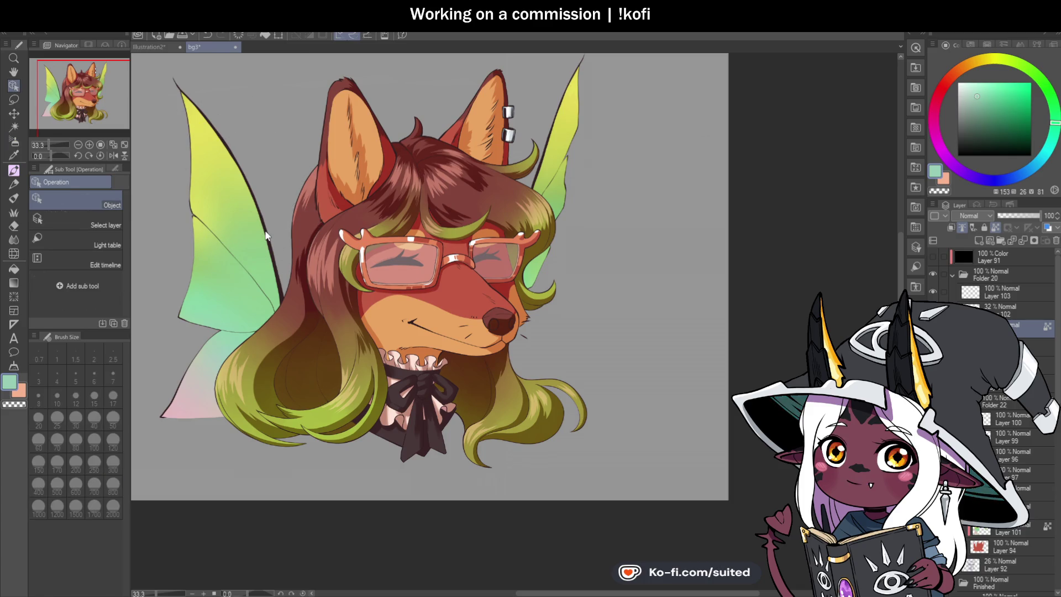
{"action": "left_click", "coordinate": [270, 228]}
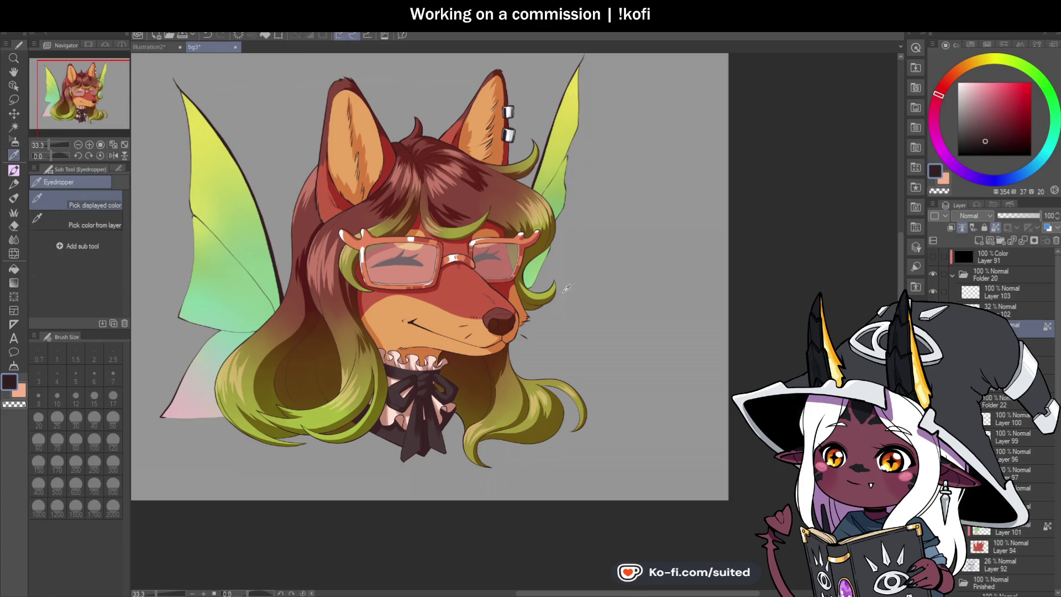
{"action": "key", "text": "b"}
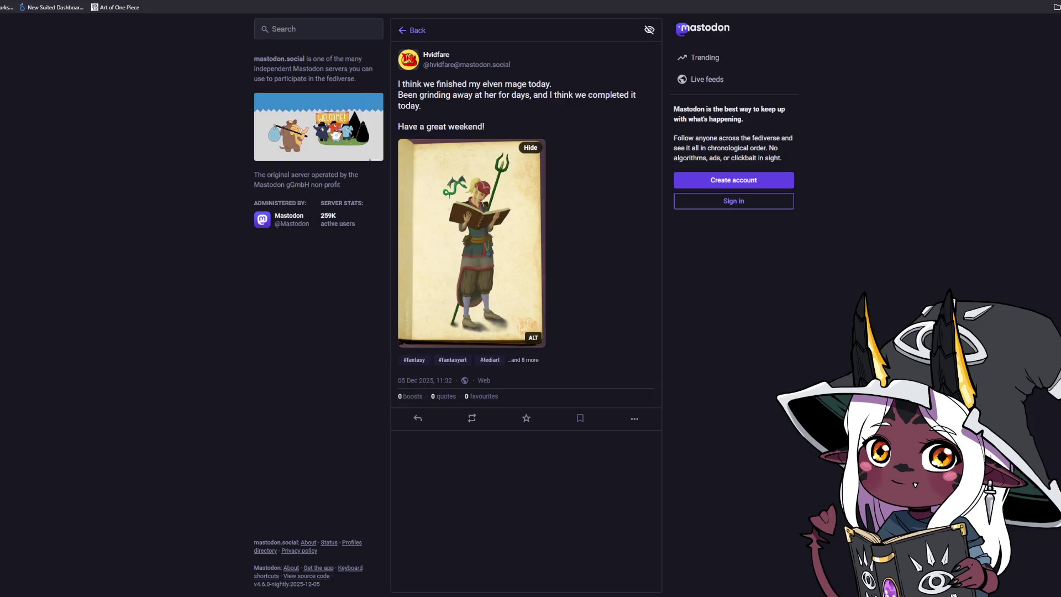
- Enlarge the elven mage picture, close it, and go to the poster's profile
{"action": "left_click", "coordinate": [495, 241]}
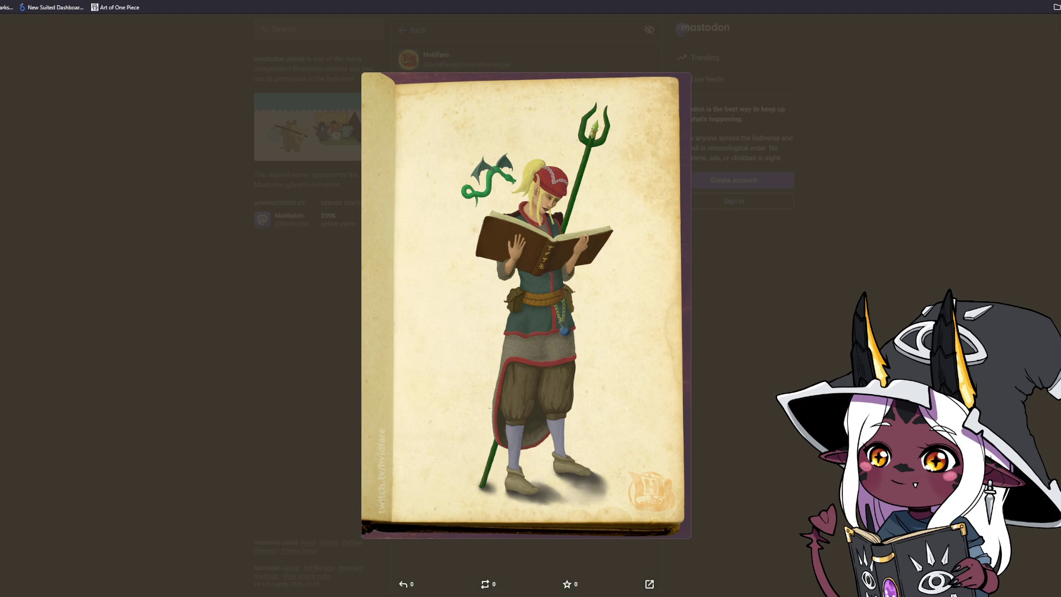
{"action": "left_click", "coordinate": [737, 324]}
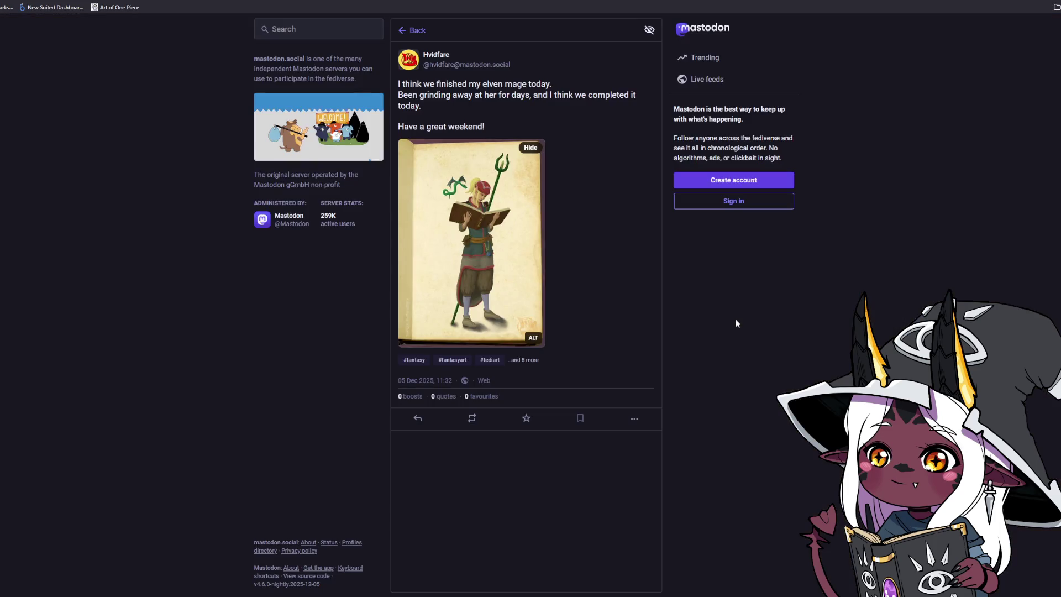
{"action": "left_click", "coordinate": [441, 61]}
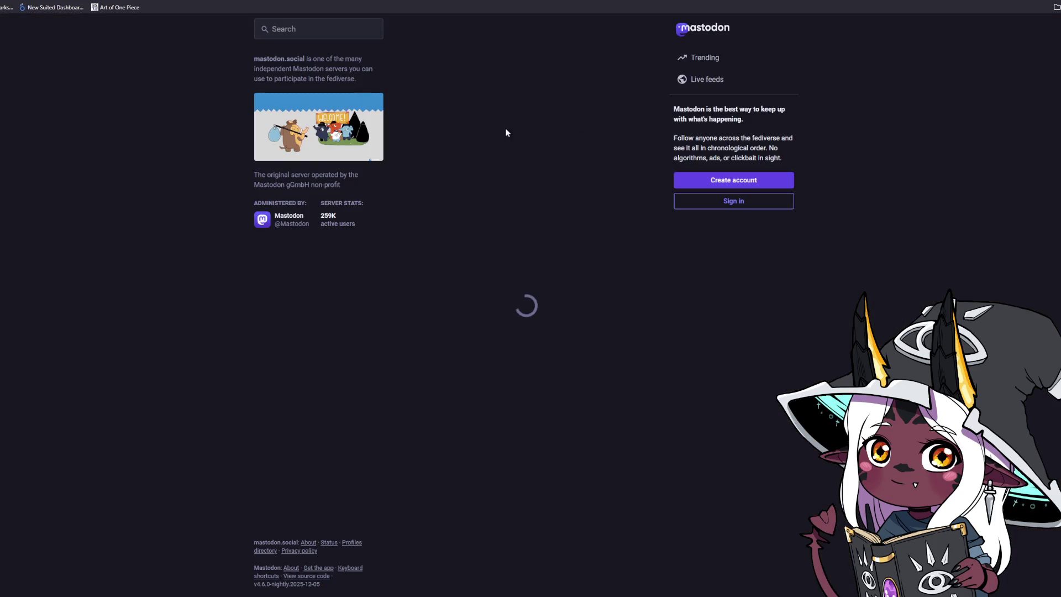
- Show the profile's Media posts and view the wine-glass serpent picture full size, then close it
{"action": "left_click", "coordinate": [629, 278]}
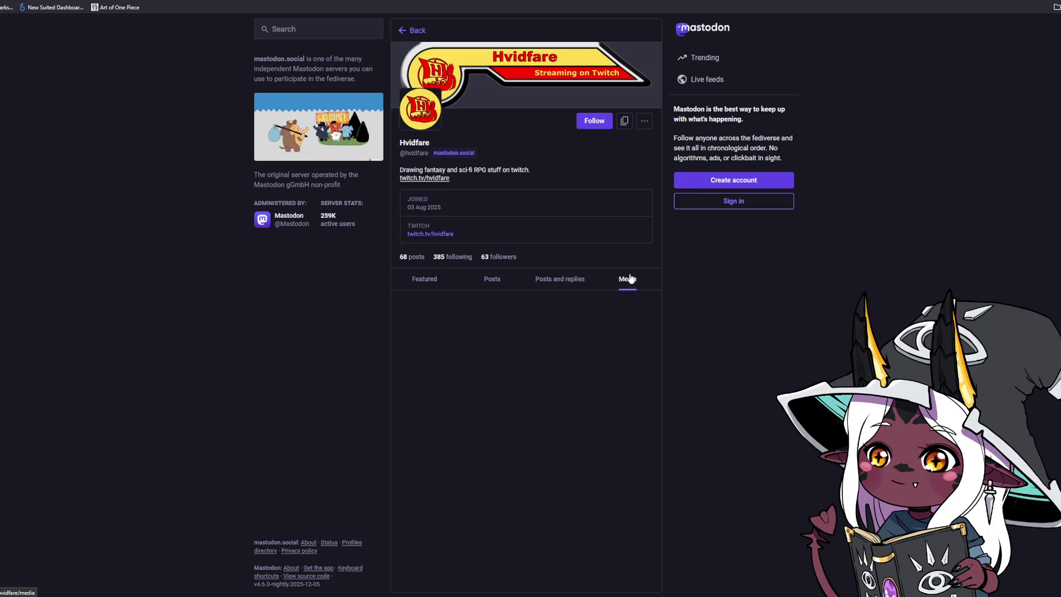
{"action": "scroll", "coordinate": [688, 311], "scroll_direction": "down", "scroll_amount": 2}
{"action": "left_click", "coordinate": [528, 249]}
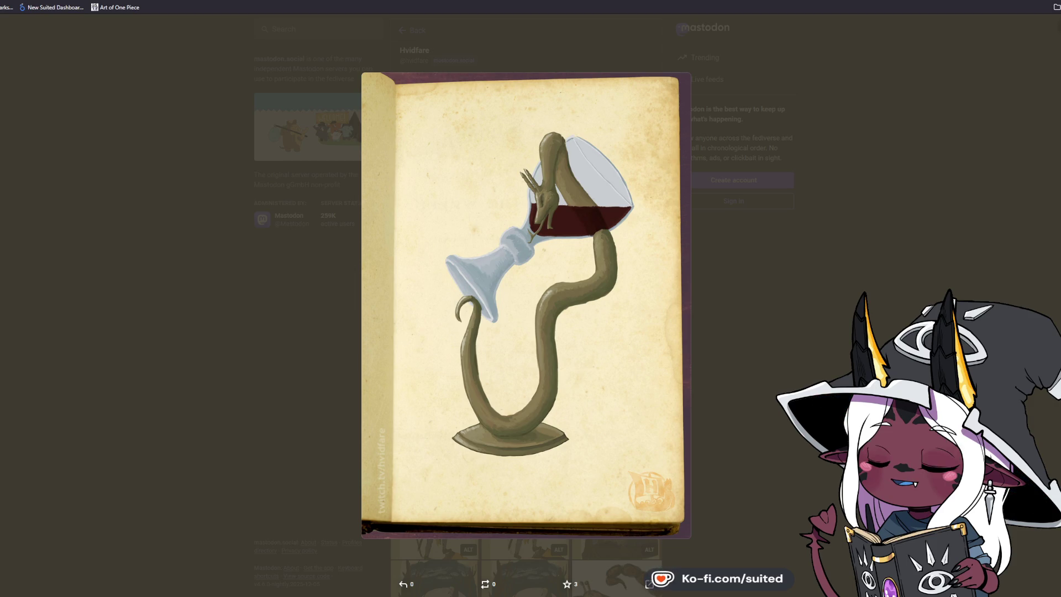
{"action": "left_click", "coordinate": [287, 324]}
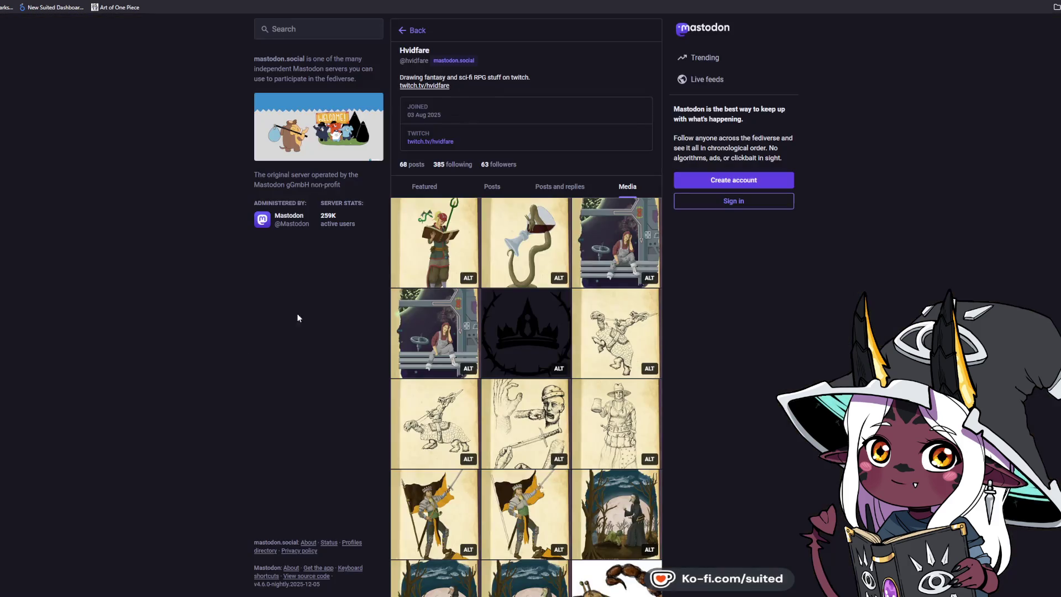
- Enlarge and close the elven mage picture, then view and close the spaceship-bench painting
{"action": "left_click", "coordinate": [431, 251]}
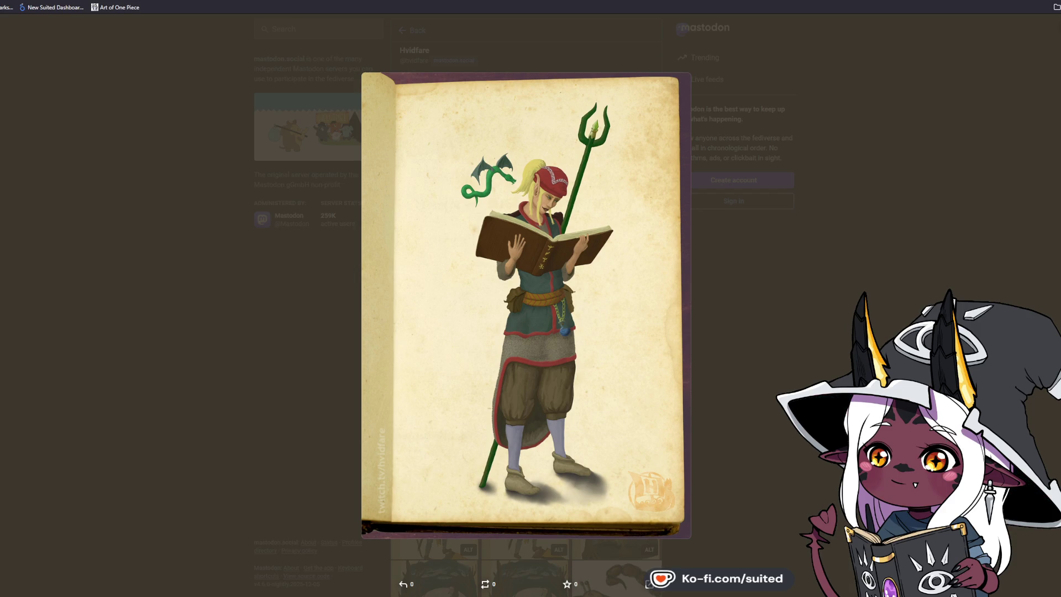
{"action": "left_click", "coordinate": [350, 433]}
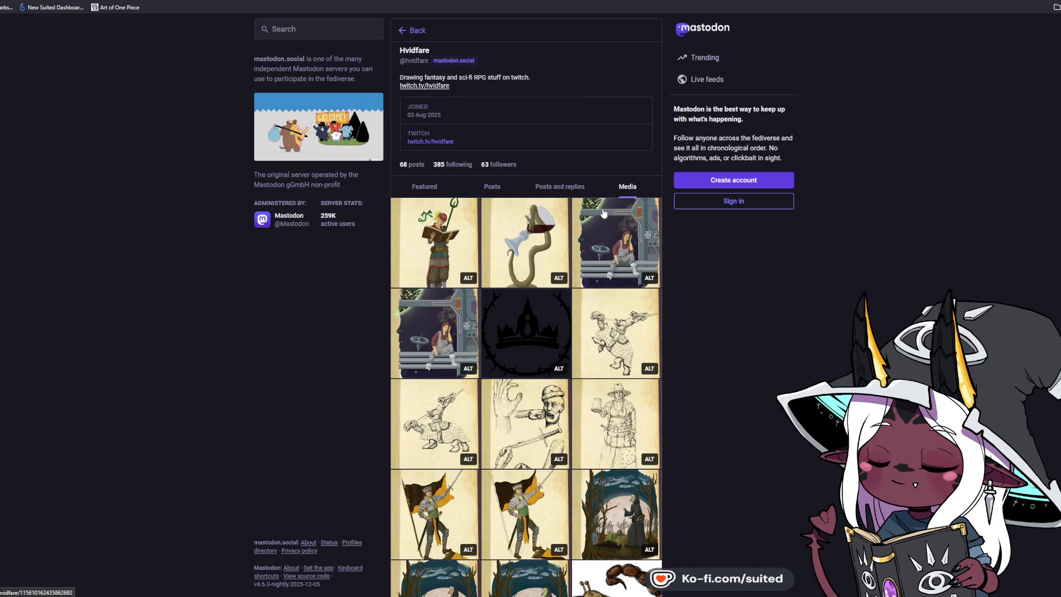
{"action": "left_click", "coordinate": [618, 241]}
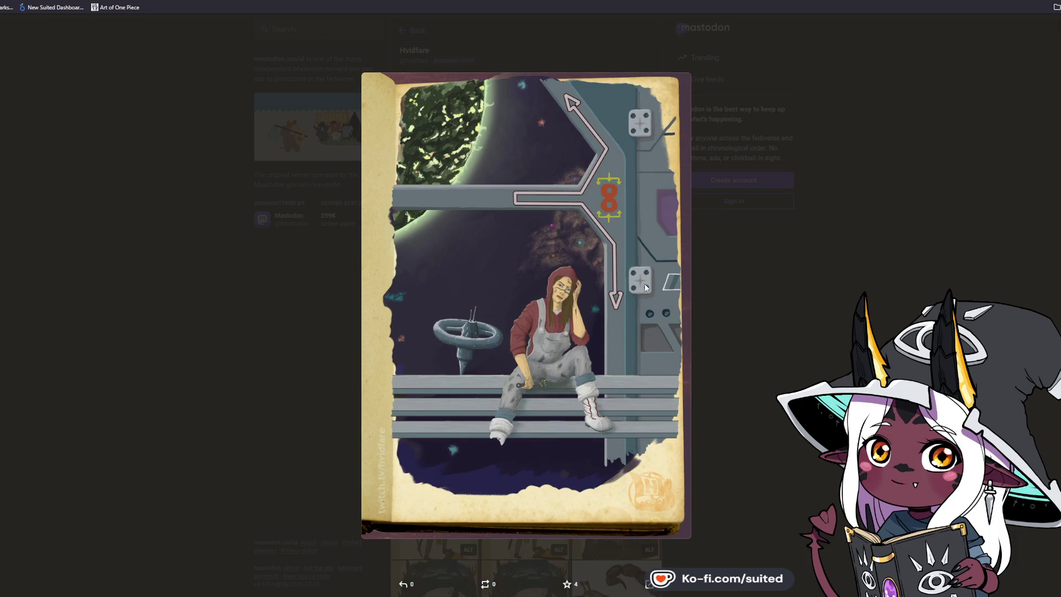
{"action": "left_click", "coordinate": [782, 350]}
{"action": "scroll", "coordinate": [695, 300], "scroll_direction": "down", "scroll_amount": 1}
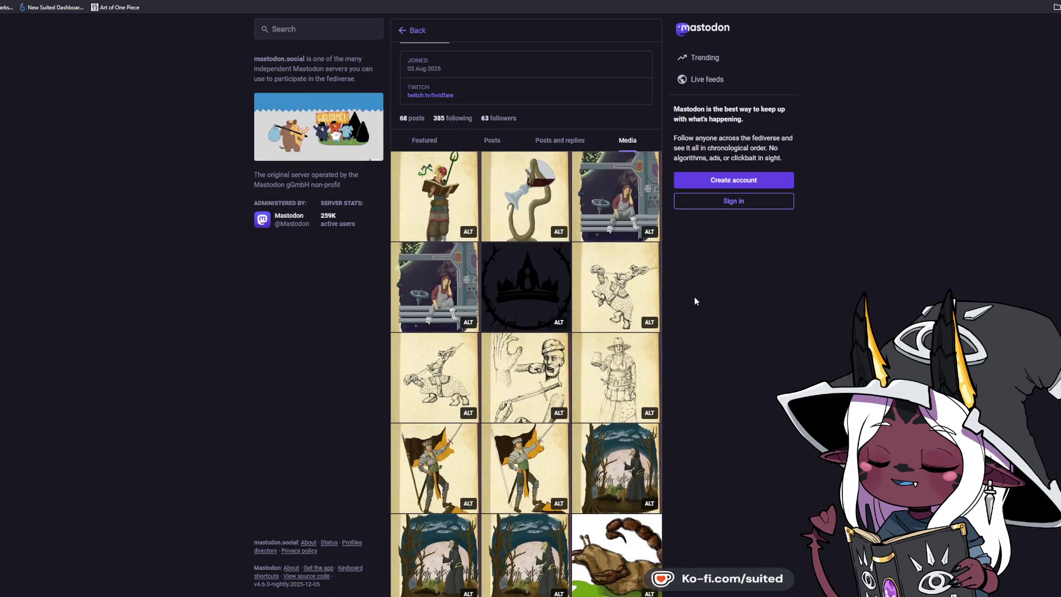
{"action": "left_click", "coordinate": [623, 285]}
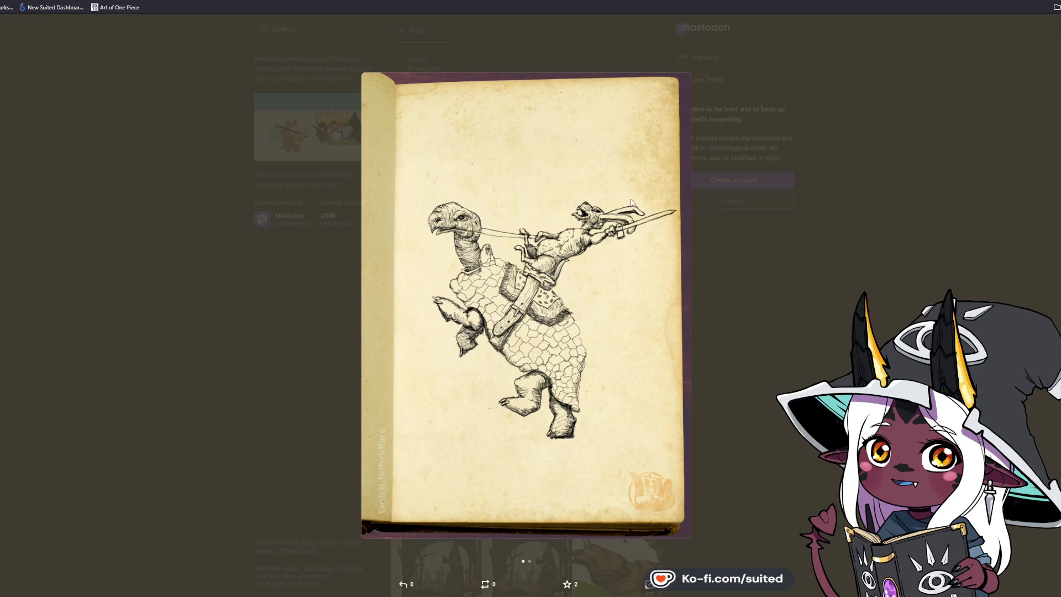
{"action": "key", "text": "Right"}
{"action": "key", "text": "Left"}
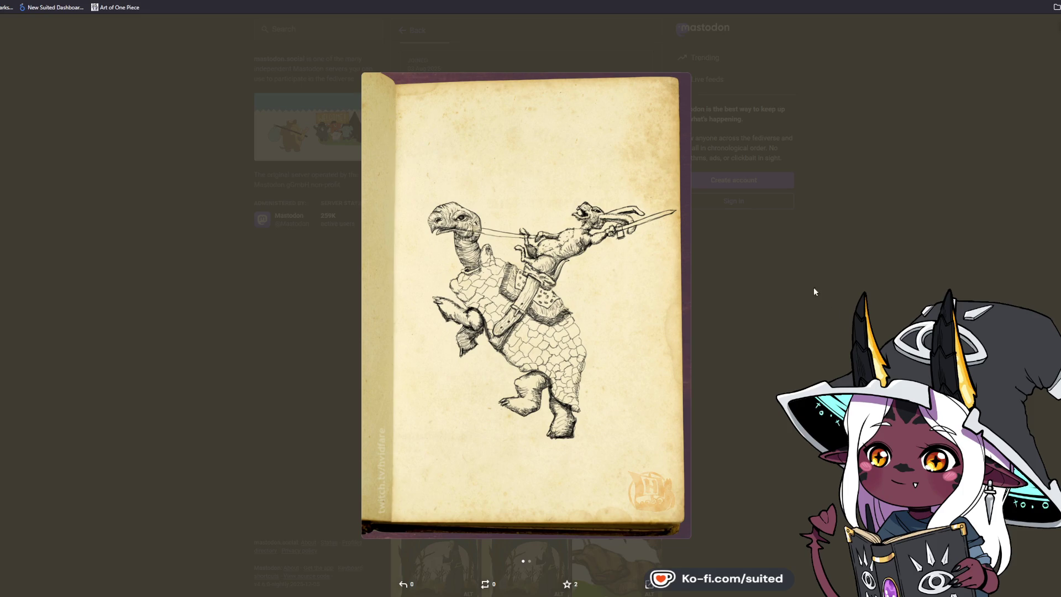
{"action": "key", "text": "Right"}
{"action": "key", "text": "Left"}
{"action": "key", "text": "Escape"}
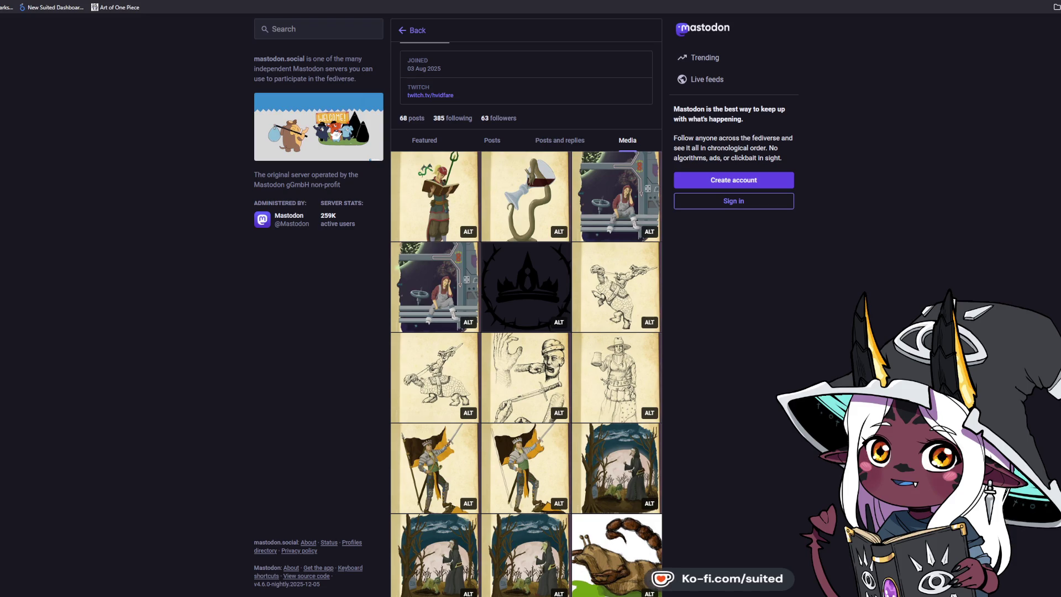
{"action": "scroll", "coordinate": [747, 324], "scroll_direction": "down", "scroll_amount": 2}
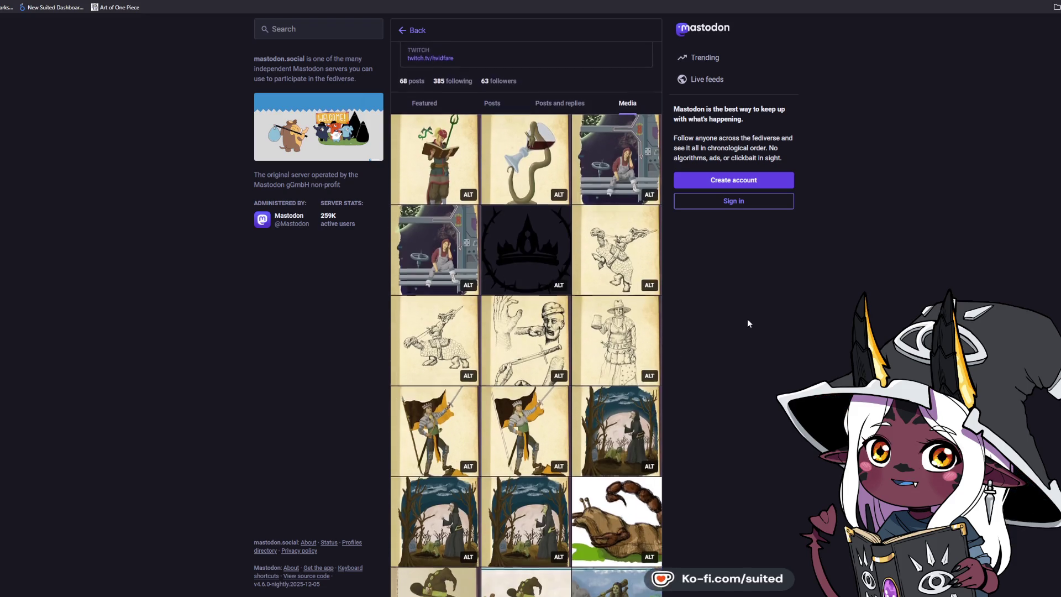
{"action": "scroll", "coordinate": [747, 324], "scroll_direction": "up", "scroll_amount": 1}
{"action": "left_click", "coordinate": [609, 403]}
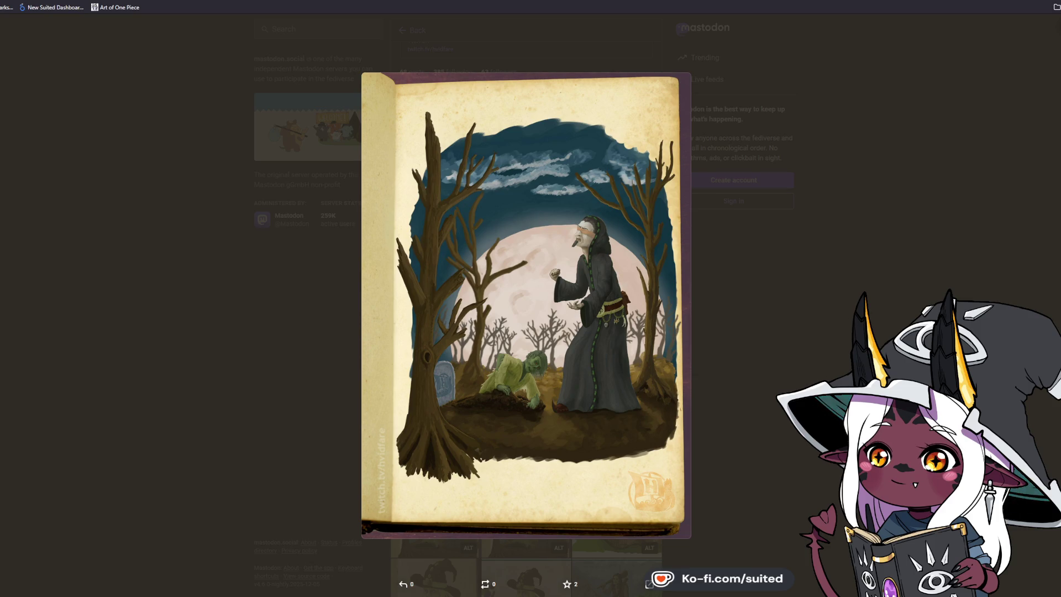
{"action": "left_click", "coordinate": [798, 299]}
{"action": "scroll", "coordinate": [688, 322], "scroll_direction": "down", "scroll_amount": 4}
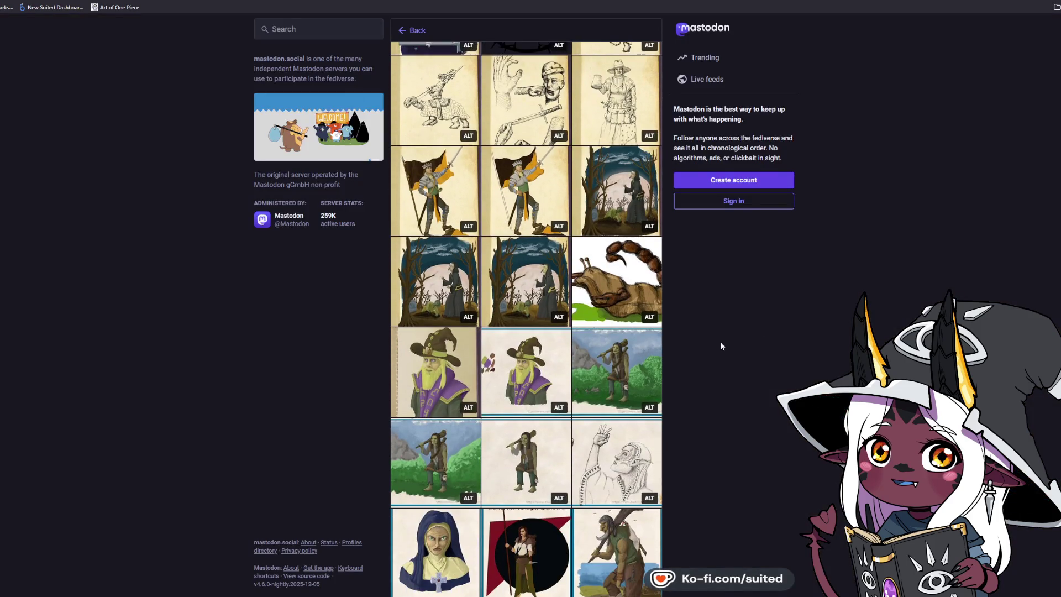
{"action": "scroll", "coordinate": [727, 328], "scroll_direction": "down", "scroll_amount": 3}
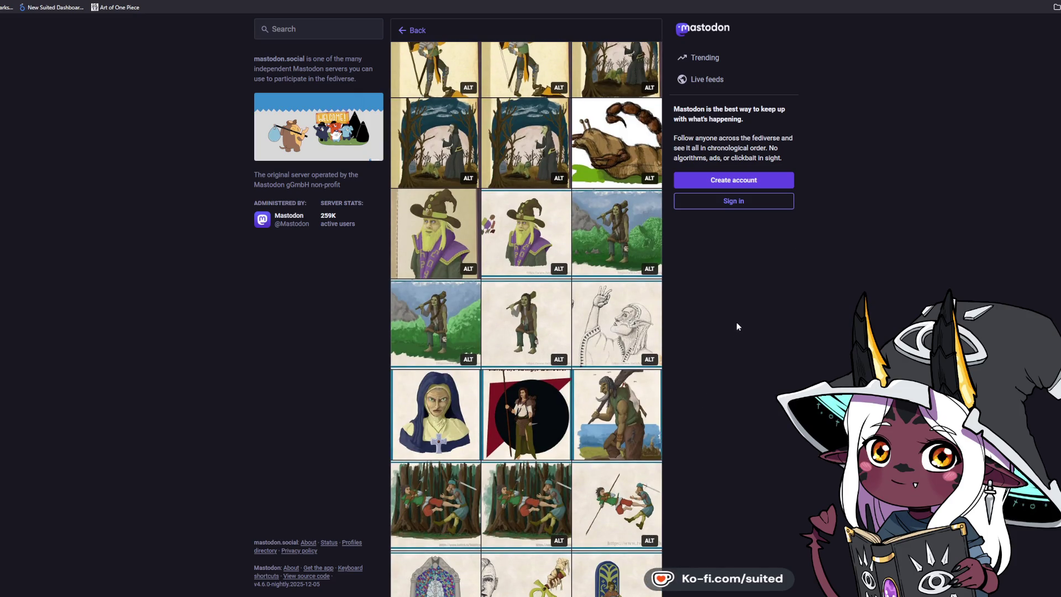
{"action": "scroll", "coordinate": [736, 325], "scroll_direction": "down", "scroll_amount": 1}
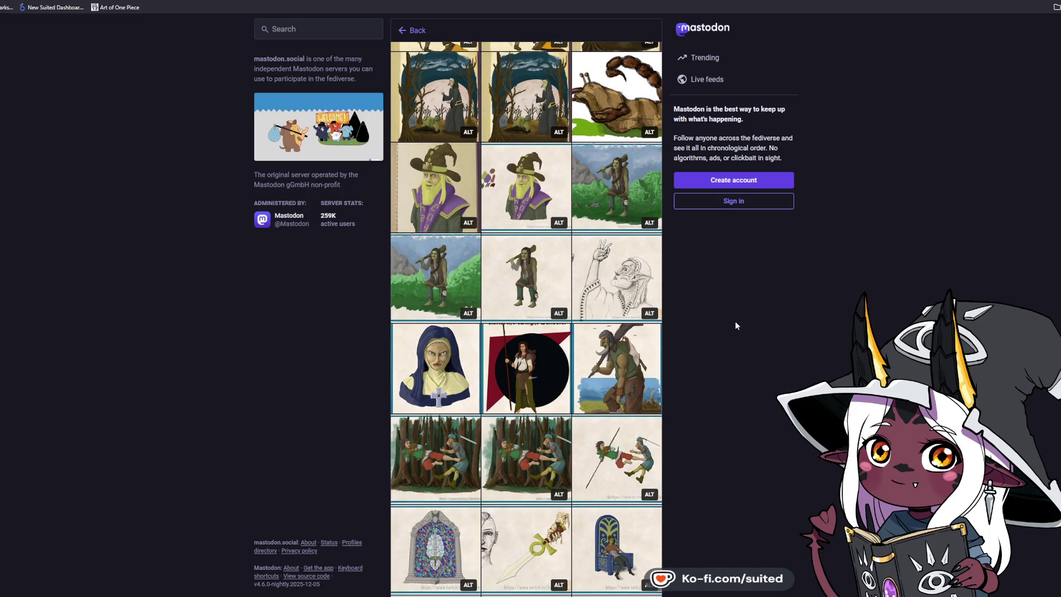
{"action": "scroll", "coordinate": [736, 321], "scroll_direction": "down", "scroll_amount": 5}
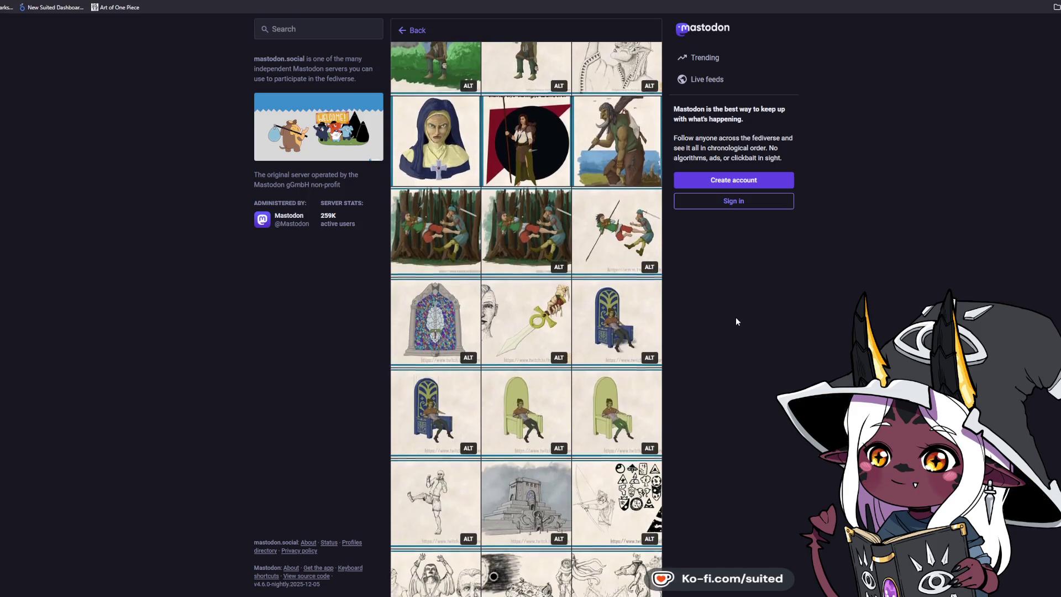
{"action": "scroll", "coordinate": [736, 321], "scroll_direction": "down", "scroll_amount": 1}
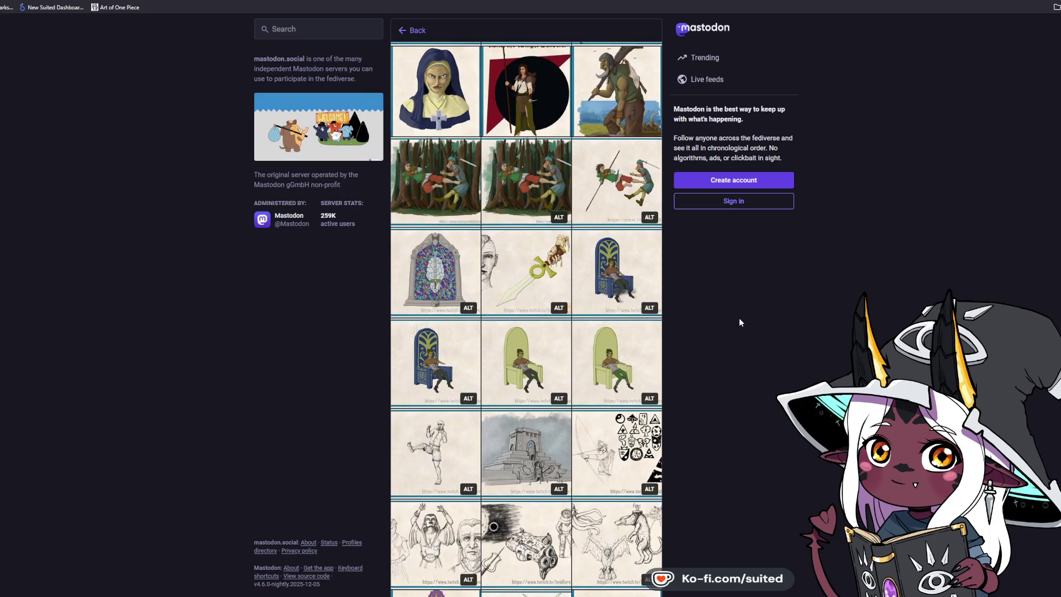
{"action": "scroll", "coordinate": [744, 324], "scroll_direction": "down", "scroll_amount": 2}
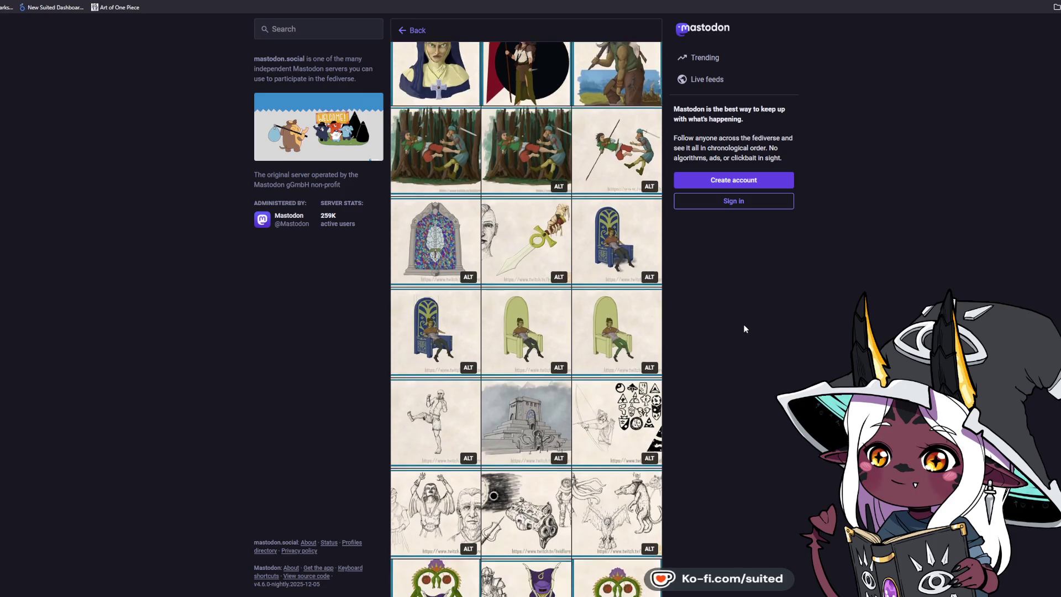
{"action": "scroll", "coordinate": [747, 324], "scroll_direction": "down", "scroll_amount": 2}
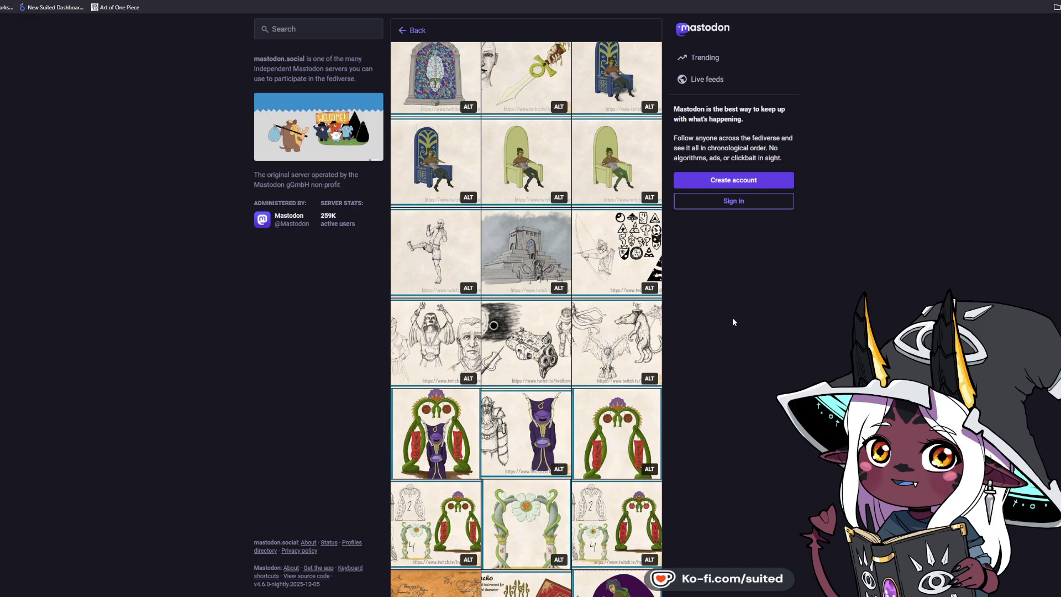
{"action": "scroll", "coordinate": [733, 318], "scroll_direction": "down", "scroll_amount": 1}
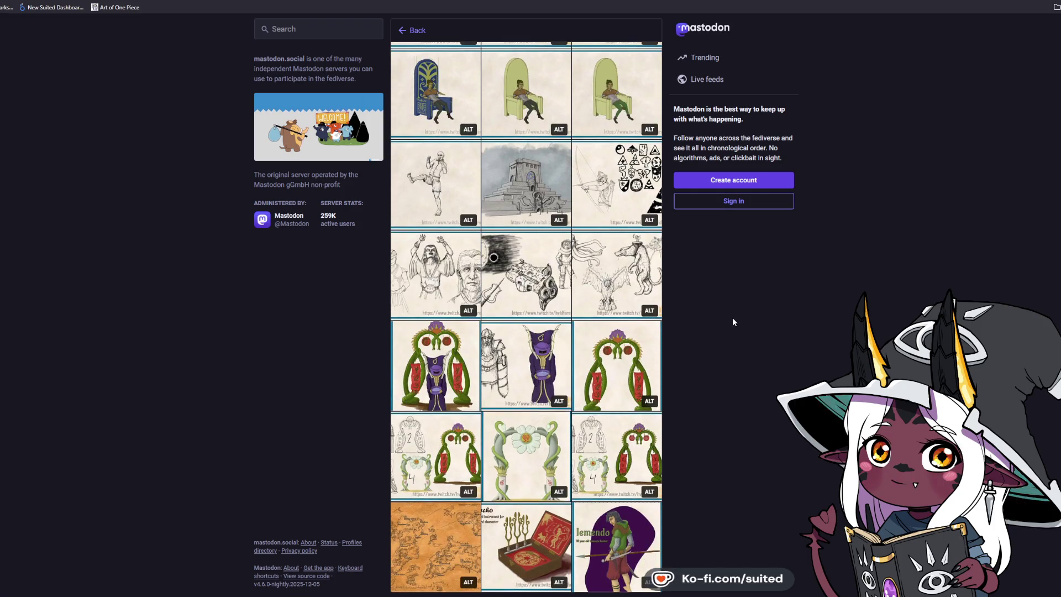
{"action": "left_click", "coordinate": [428, 518]}
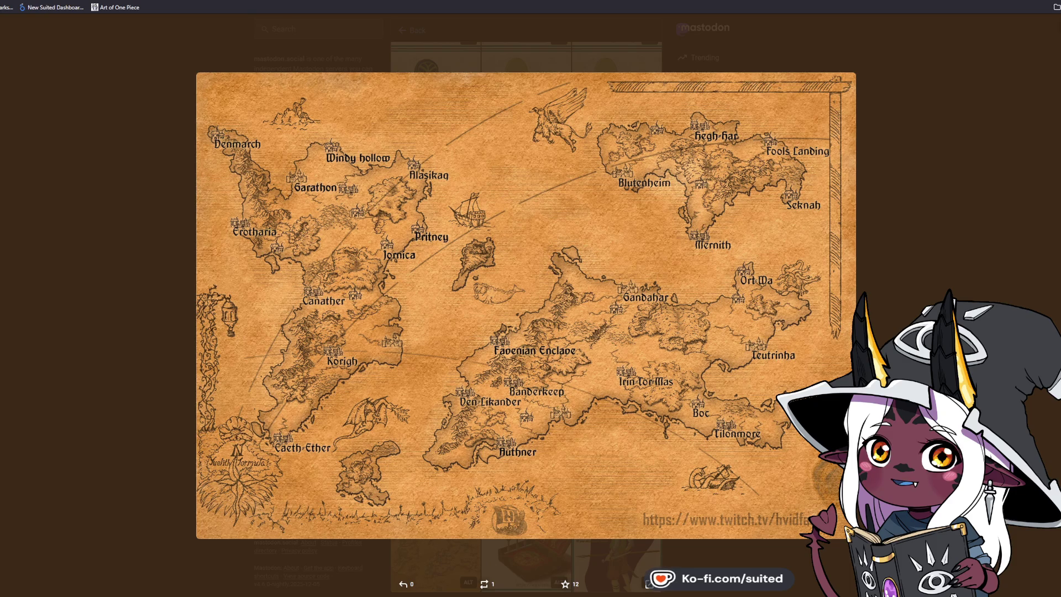
{"action": "key", "text": "Escape"}
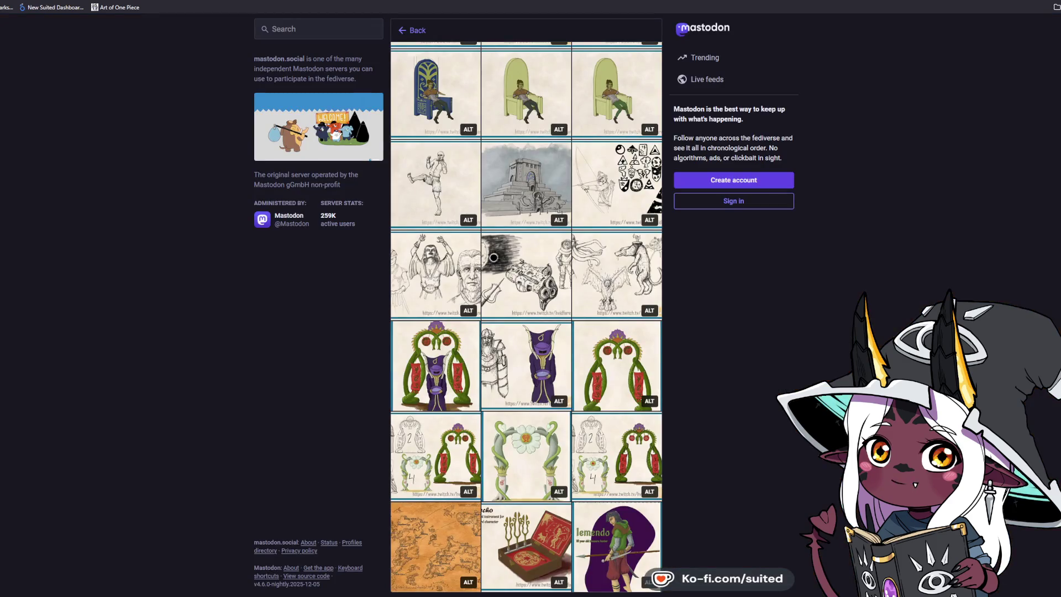
{"action": "left_click", "coordinate": [528, 282]}
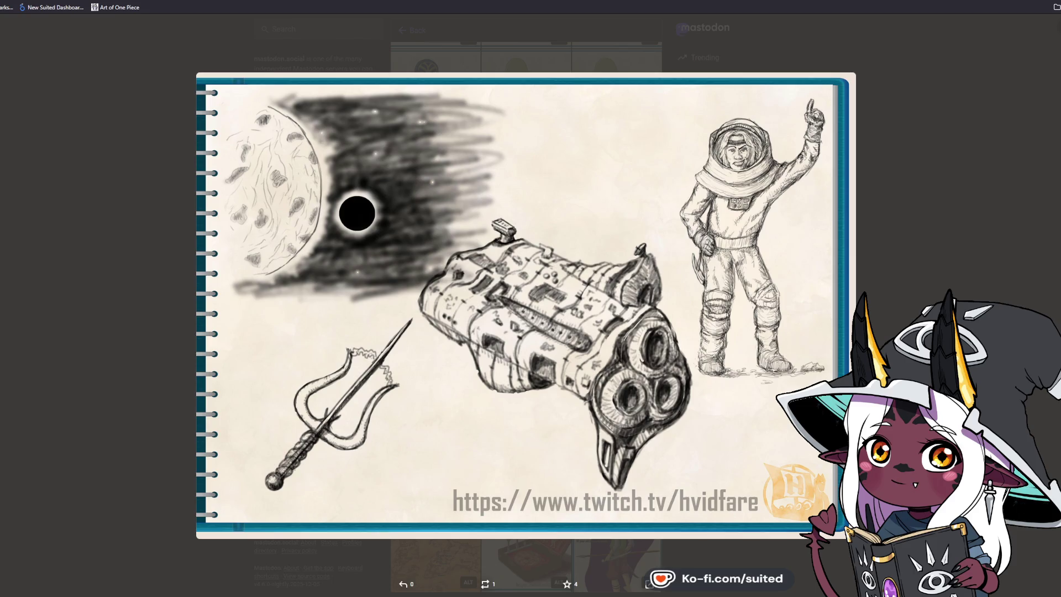
{"action": "key", "text": "Escape"}
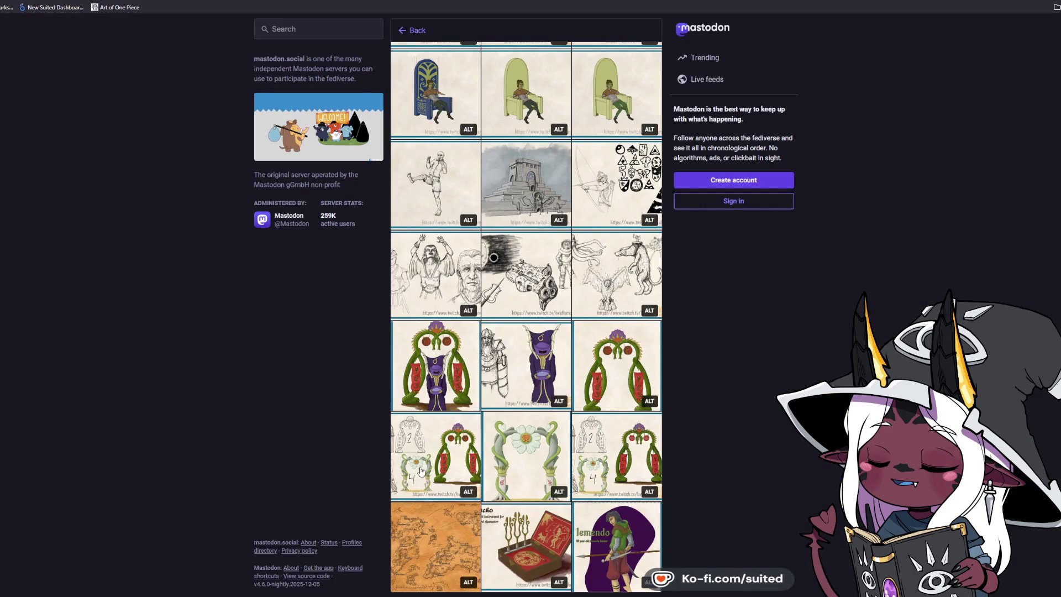
- Scroll back up to the top of the artist's profile
{"action": "scroll", "coordinate": [678, 421], "scroll_direction": "up", "scroll_amount": 15}
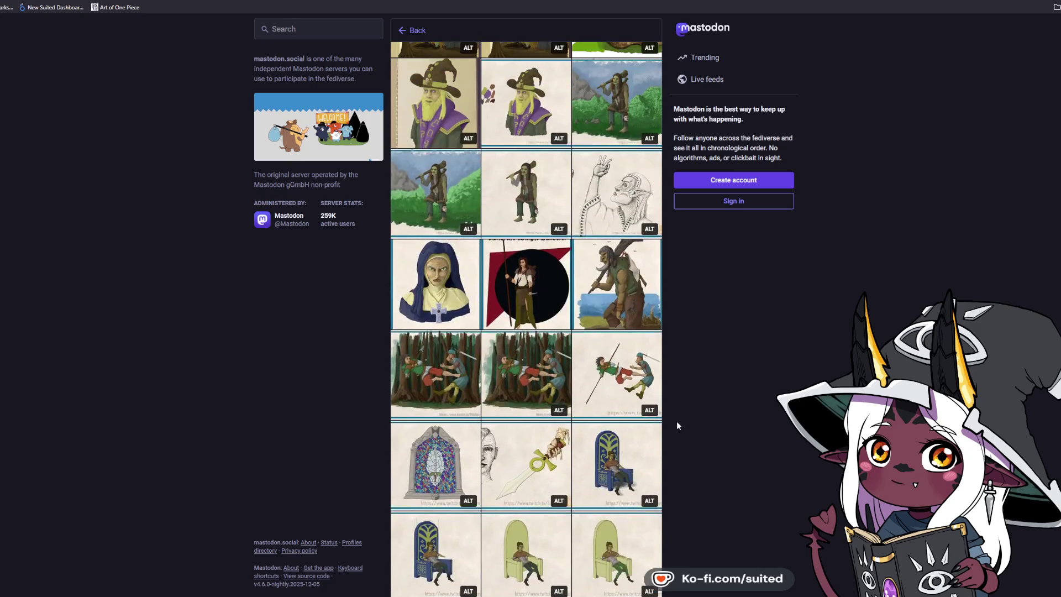
{"action": "scroll", "coordinate": [679, 421], "scroll_direction": "up", "scroll_amount": 15}
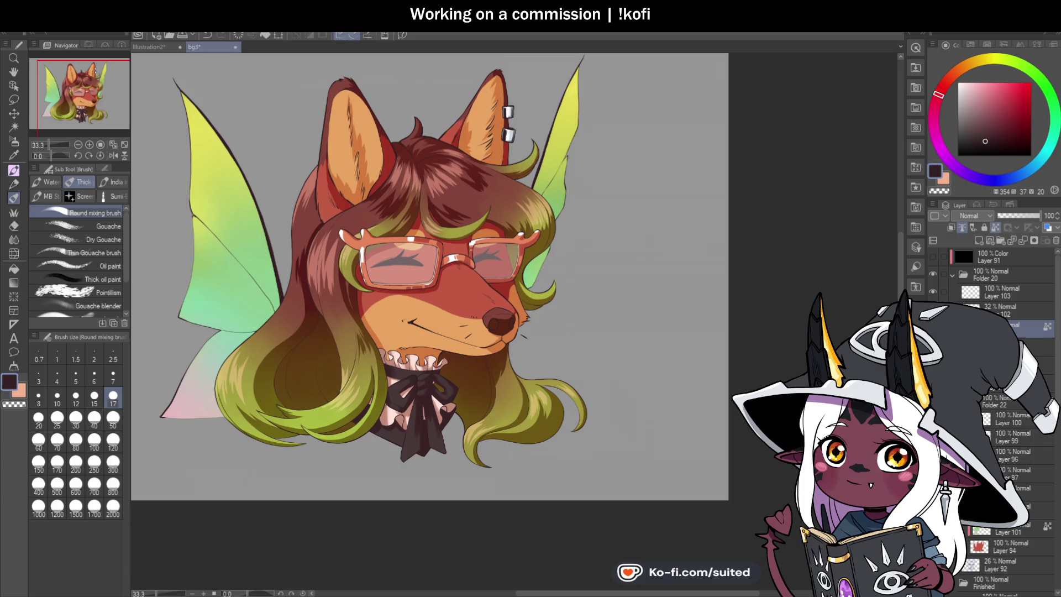
- Set the painting colour to a slightly brightened brown-orange for the wing outlines
{"action": "left_click_drag", "start_coordinate": [257, 180], "coordinate": [282, 188]}
{"action": "scroll", "coordinate": [274, 171], "scroll_direction": "up", "scroll_amount": 1}
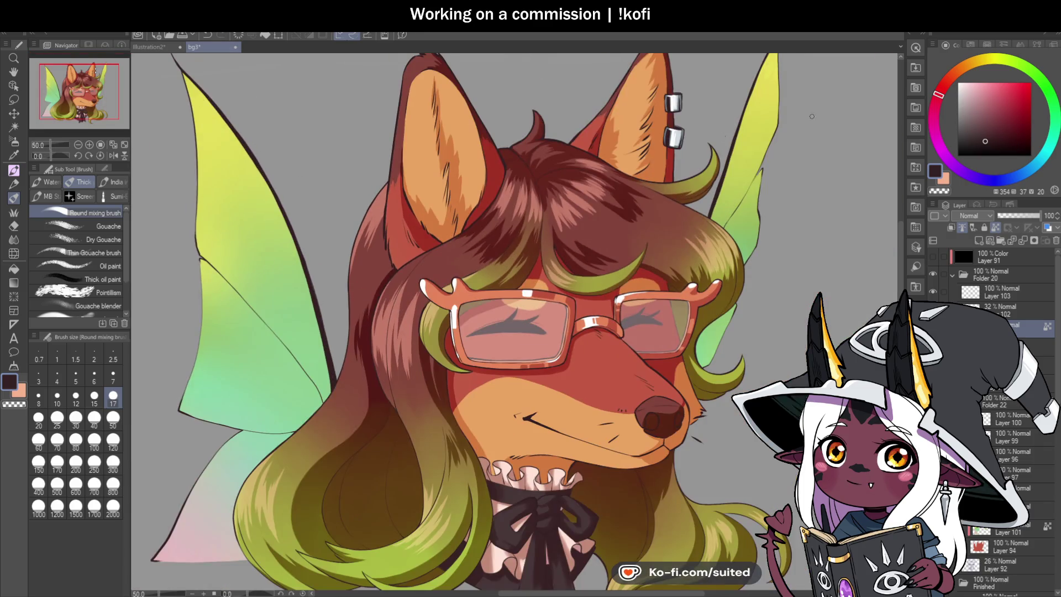
{"action": "left_click", "coordinate": [959, 73]}
{"action": "left_click", "coordinate": [999, 102]}
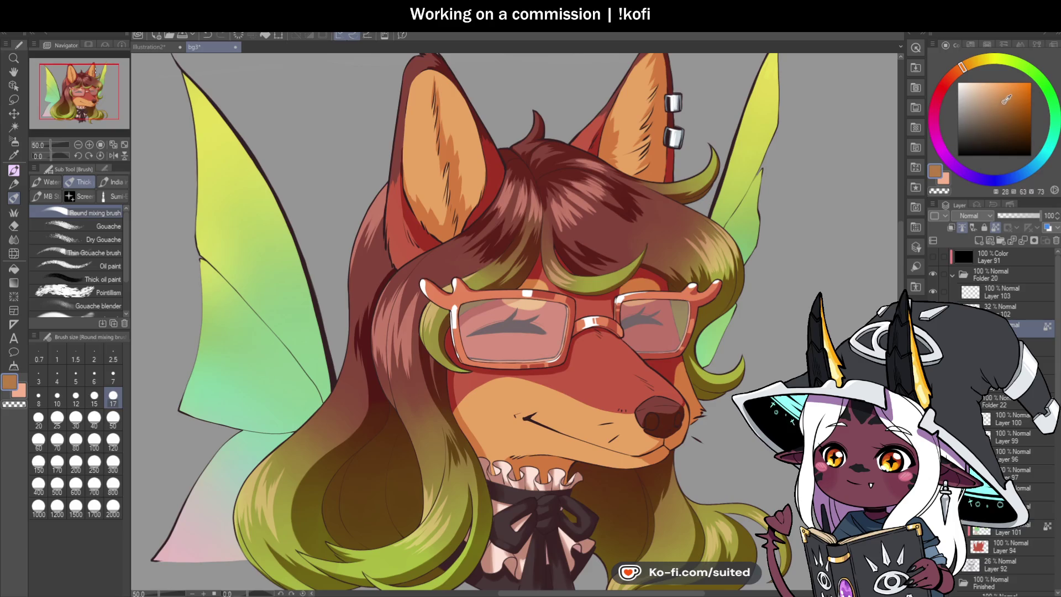
{"action": "left_click_drag", "start_coordinate": [964, 72], "coordinate": [961, 74]}
{"action": "left_click", "coordinate": [1006, 94]}
{"action": "scroll", "coordinate": [497, 277], "scroll_direction": "down", "scroll_amount": 1}
{"action": "scroll", "coordinate": [284, 113], "scroll_direction": "up", "scroll_amount": 1}
- Paint an orange rim along the left wing's upper tip, upper-left edge and right edge
{"action": "left_click_drag", "start_coordinate": [282, 113], "coordinate": [326, 168]}
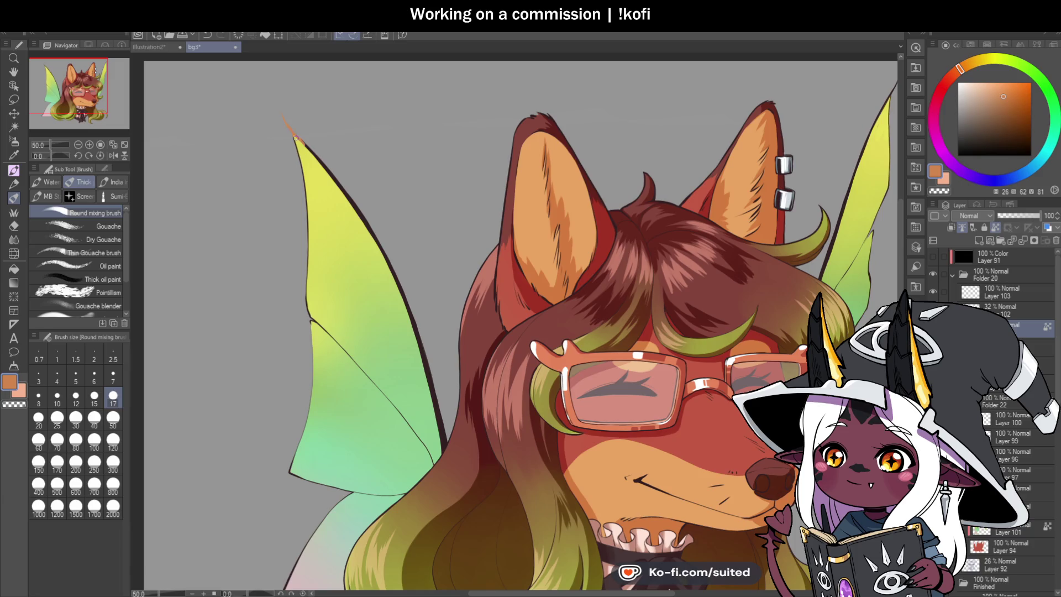
{"action": "left_click", "coordinate": [1005, 96]}
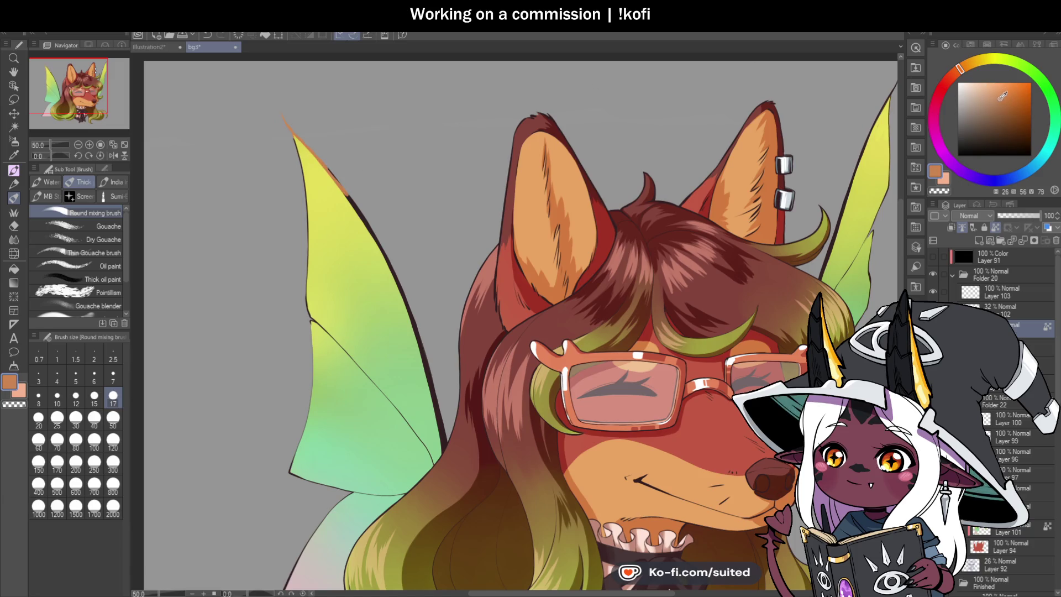
{"action": "left_click_drag", "start_coordinate": [957, 76], "coordinate": [953, 78]}
{"action": "left_click_drag", "start_coordinate": [327, 168], "coordinate": [364, 220]}
{"action": "left_click_drag", "start_coordinate": [295, 142], "coordinate": [304, 179]}
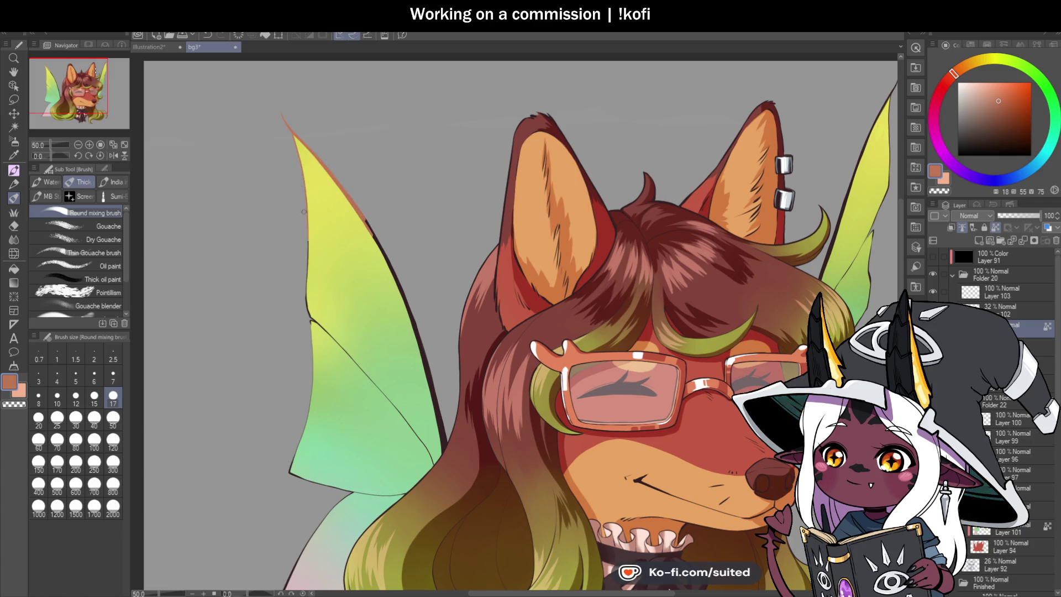
{"action": "mouse_move", "coordinate": [357, 221]}
{"action": "left_mouse_down"}
{"action": "mouse_move", "coordinate": [402, 288]}
{"action": "mouse_move", "coordinate": [433, 397]}
{"action": "left_mouse_up"}
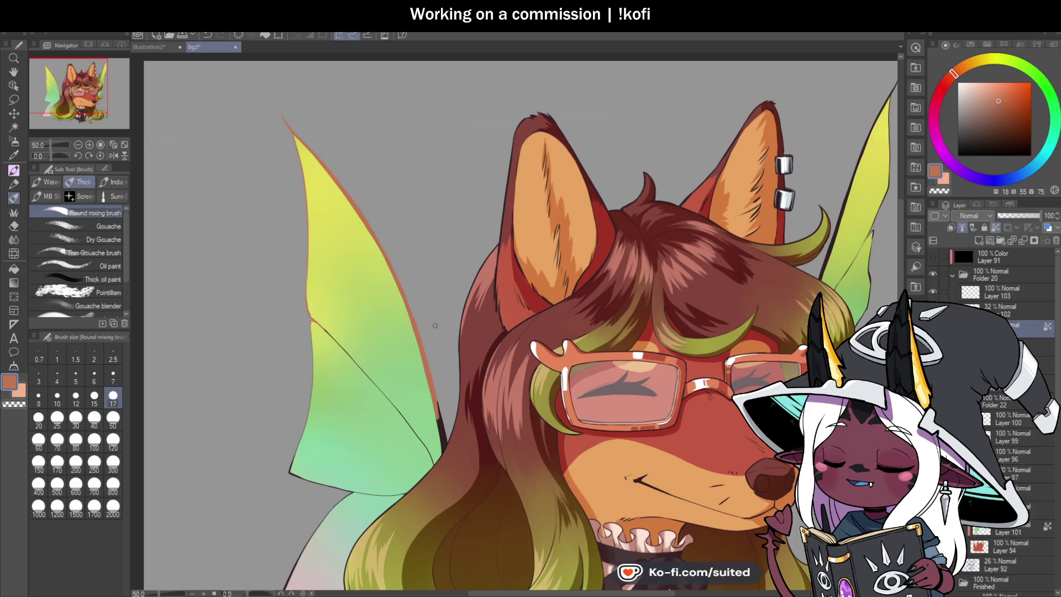
{"action": "scroll", "coordinate": [433, 396], "scroll_direction": "down", "scroll_amount": 3}
{"action": "scroll", "coordinate": [292, 401], "scroll_direction": "up", "scroll_amount": 4}
- Recolour the left wing's lower-left outline, inner vein and remaining dark segments orange
{"action": "left_click_drag", "start_coordinate": [292, 401], "coordinate": [242, 490]}
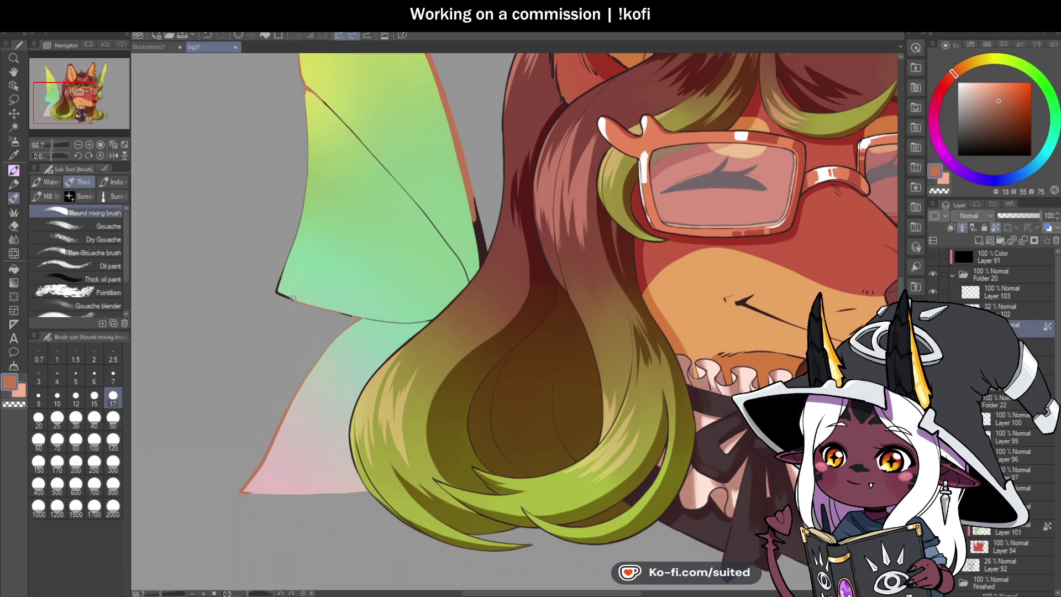
{"action": "left_click_drag", "start_coordinate": [280, 298], "coordinate": [306, 141]}
{"action": "left_click_drag", "start_coordinate": [322, 100], "coordinate": [451, 247]}
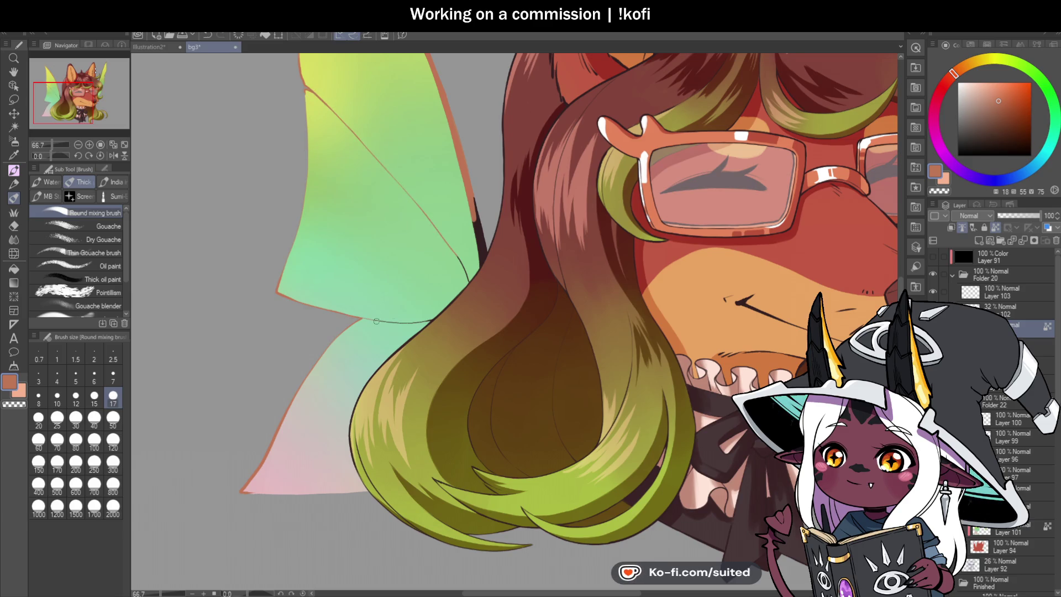
{"action": "scroll", "coordinate": [387, 312], "scroll_direction": "up", "scroll_amount": 3}
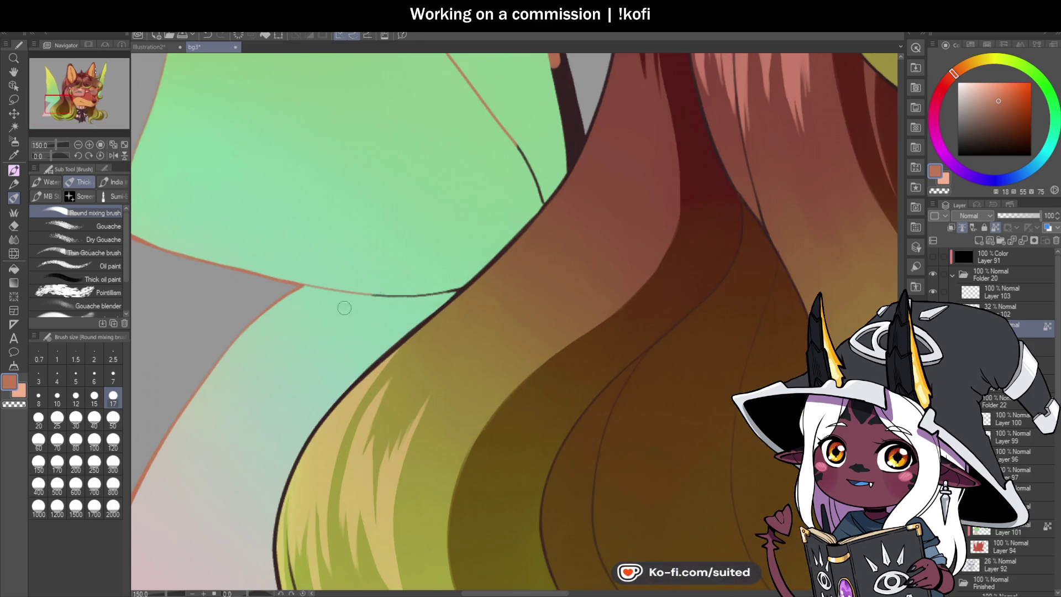
{"action": "left_click_drag", "start_coordinate": [408, 297], "coordinate": [447, 293]}
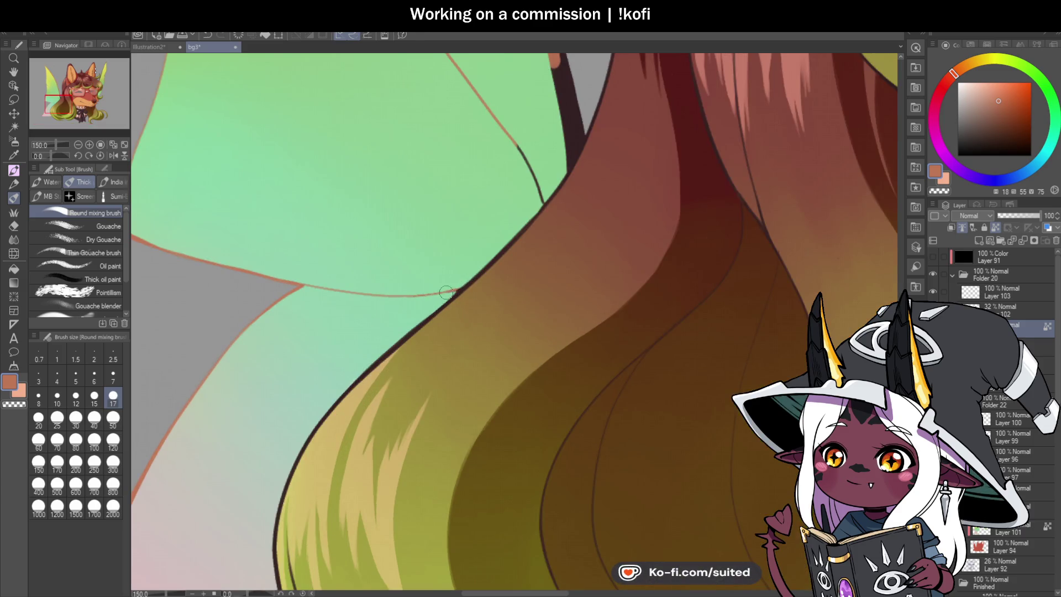
{"action": "left_click_drag", "start_coordinate": [520, 159], "coordinate": [541, 207]}
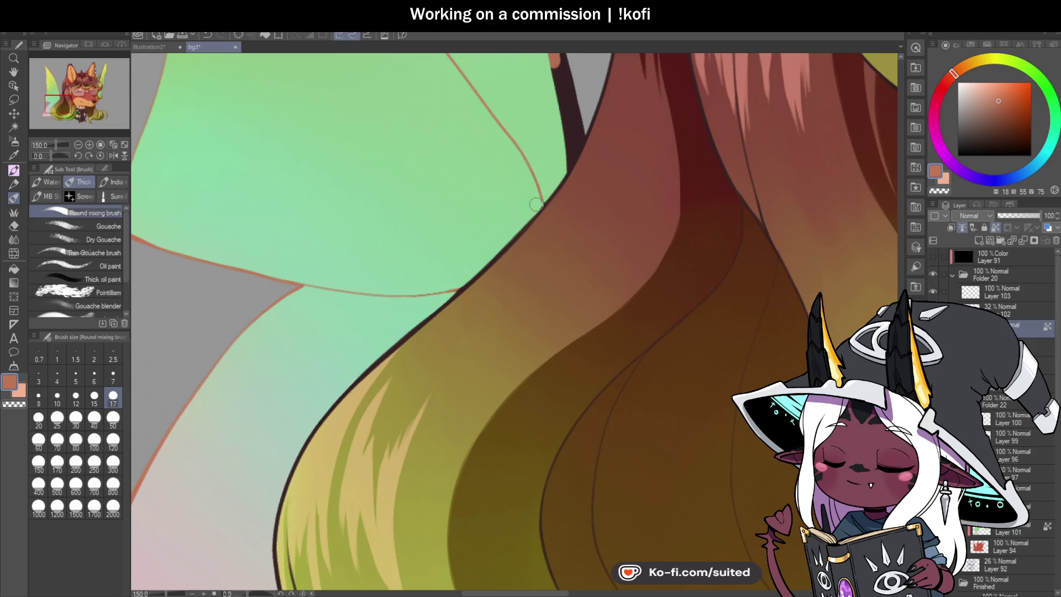
{"action": "scroll", "coordinate": [540, 200], "scroll_direction": "down", "scroll_amount": 2}
{"action": "mouse_move", "coordinate": [490, 176]}
{"action": "left_mouse_down"}
{"action": "mouse_move", "coordinate": [487, 274]}
{"action": "mouse_move", "coordinate": [498, 242]}
{"action": "left_mouse_up"}
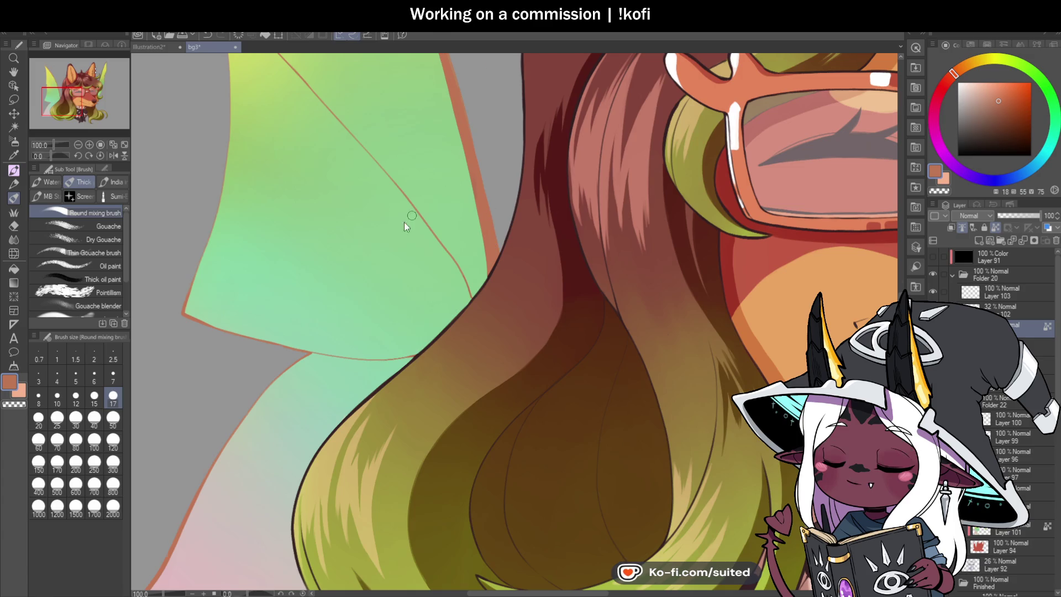
{"action": "scroll", "coordinate": [635, 133], "scroll_direction": "down", "scroll_amount": 3}
- Trim the right wing's upper and lower edges and cover its dark left outline
{"action": "scroll", "coordinate": [636, 132], "scroll_direction": "up", "scroll_amount": 2}
{"action": "scroll", "coordinate": [624, 83], "scroll_direction": "down", "scroll_amount": 1}
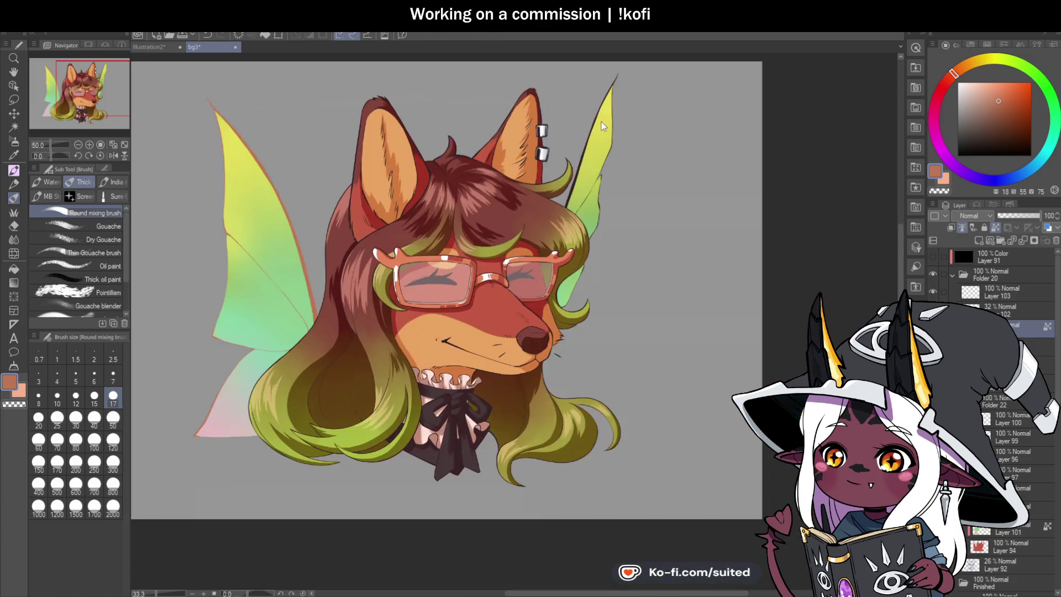
{"action": "scroll", "coordinate": [621, 68], "scroll_direction": "up", "scroll_amount": 1}
{"action": "left_click_drag", "start_coordinate": [611, 135], "coordinate": [609, 158]}
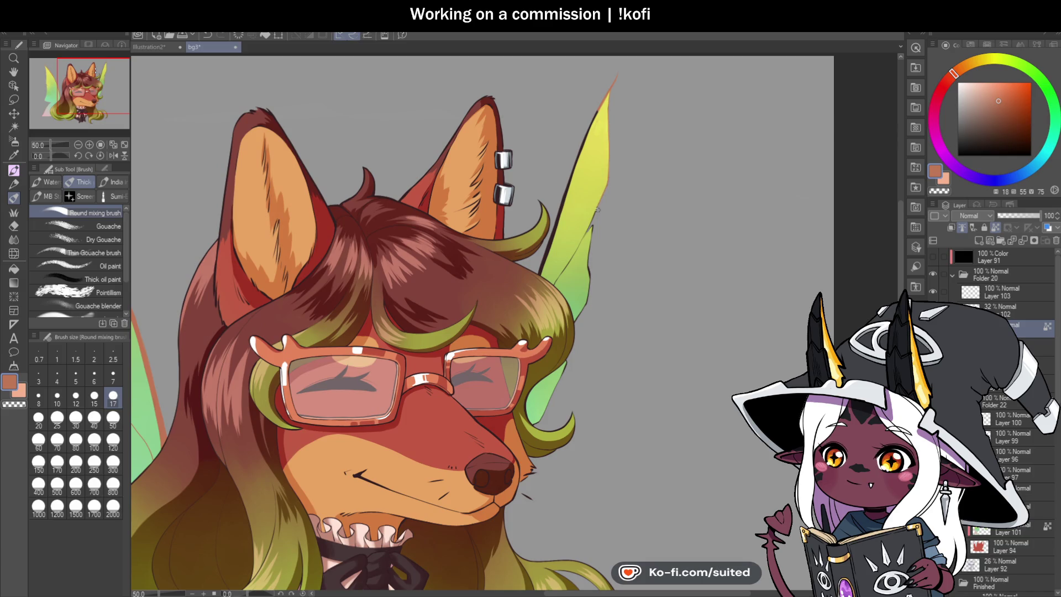
{"action": "left_click_drag", "start_coordinate": [590, 268], "coordinate": [590, 293]}
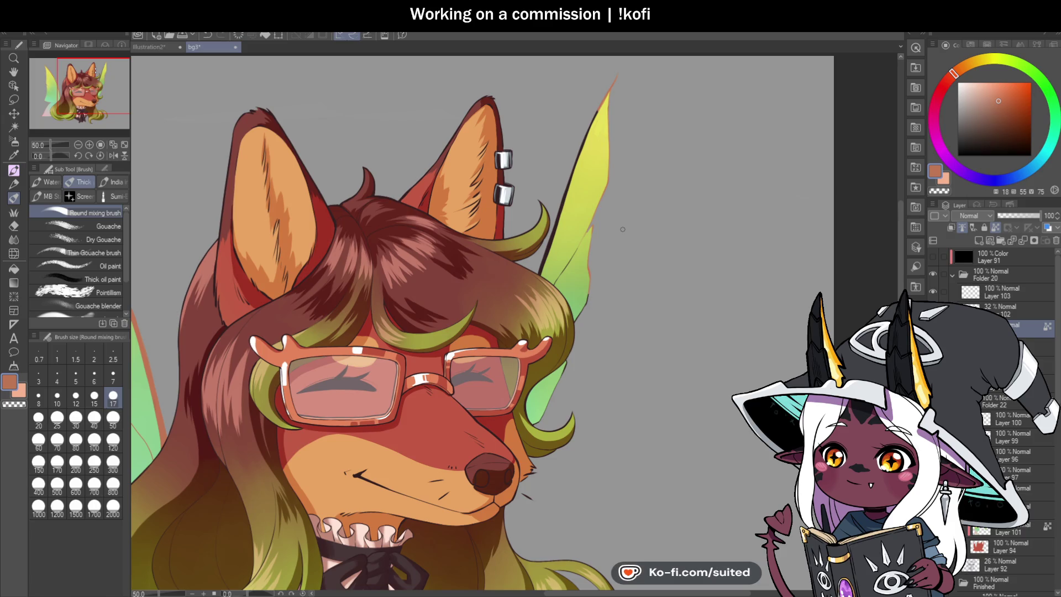
{"action": "left_click_drag", "start_coordinate": [566, 190], "coordinate": [584, 146]}
{"action": "left_click_drag", "start_coordinate": [561, 203], "coordinate": [550, 244]}
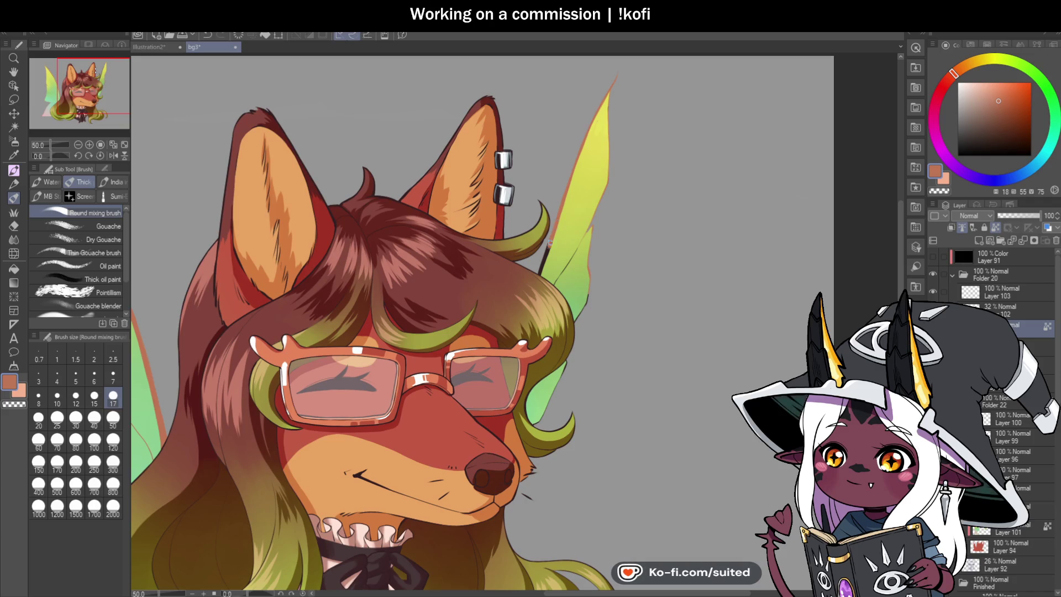
- Brush salmon down the right wing's edges and over its dark centre vein
{"action": "scroll", "coordinate": [550, 244], "scroll_direction": "up", "scroll_amount": 4}
{"action": "mouse_move", "coordinate": [527, 282]}
{"action": "left_mouse_down"}
{"action": "mouse_move", "coordinate": [513, 316]}
{"action": "mouse_move", "coordinate": [507, 289]}
{"action": "mouse_move", "coordinate": [526, 227]}
{"action": "left_mouse_up"}
{"action": "left_click_drag", "start_coordinate": [674, 148], "coordinate": [543, 328]}
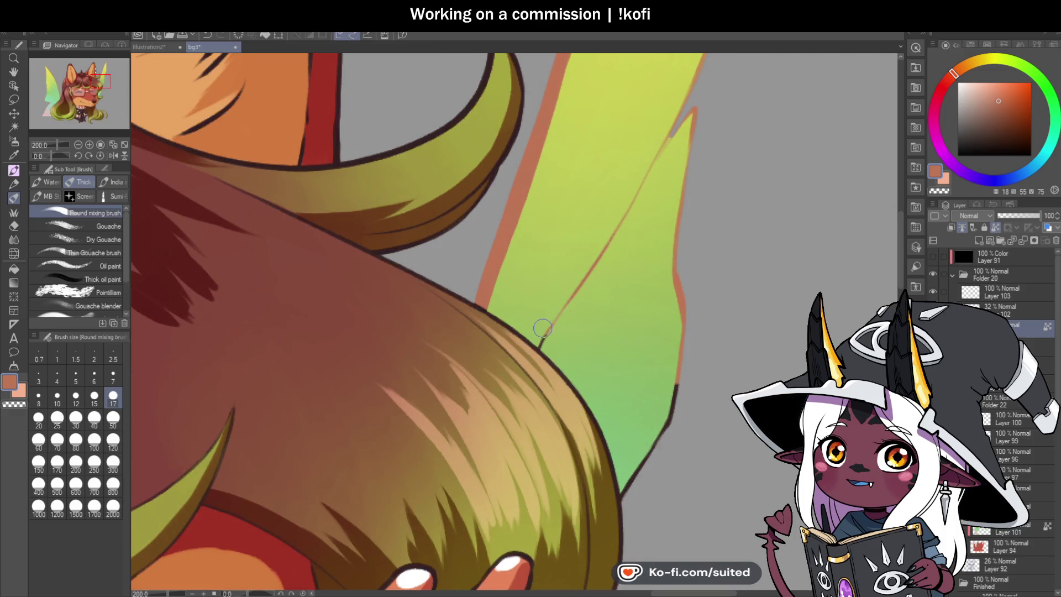
{"action": "scroll", "coordinate": [553, 320], "scroll_direction": "down", "scroll_amount": 3}
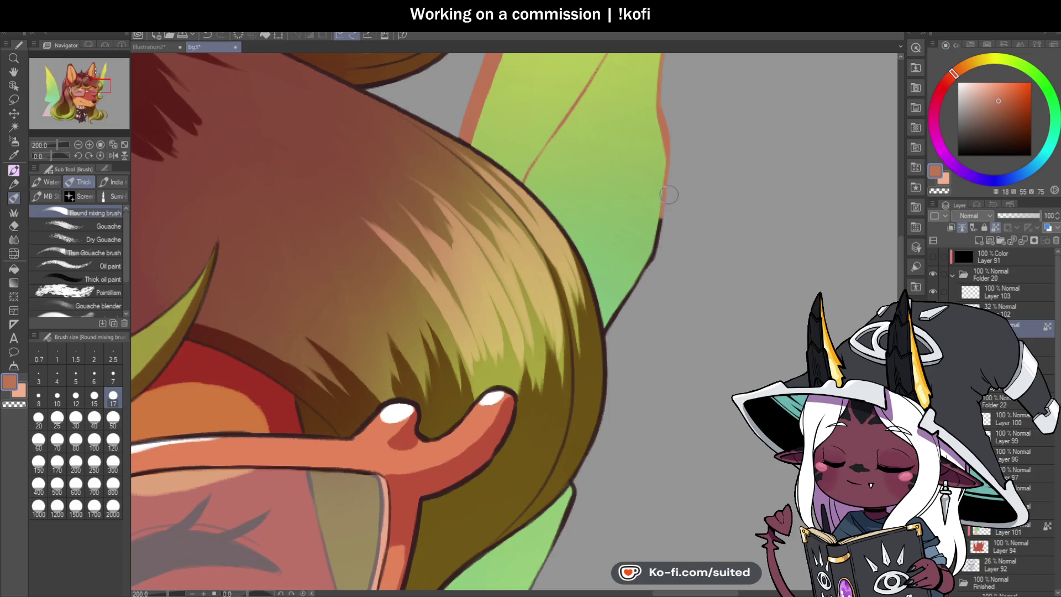
{"action": "left_click_drag", "start_coordinate": [641, 297], "coordinate": [626, 331]}
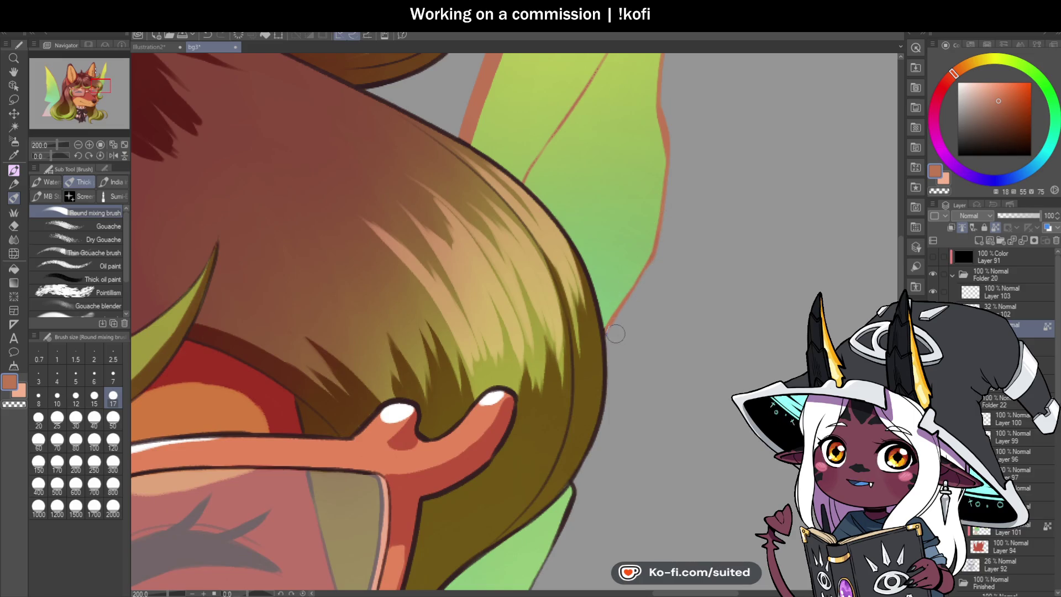
{"action": "scroll", "coordinate": [615, 326], "scroll_direction": "down", "scroll_amount": 5}
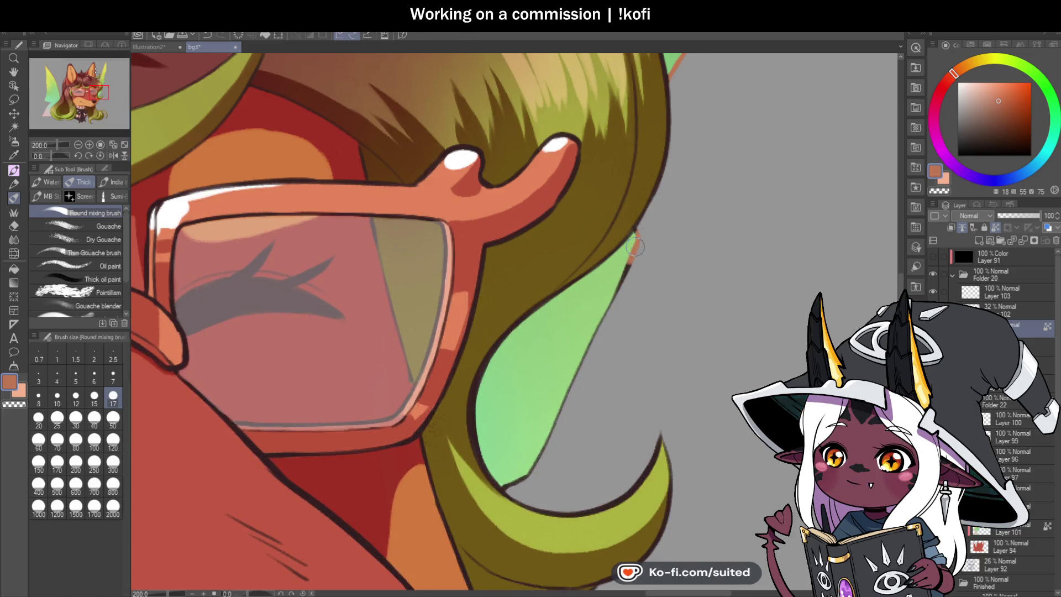
{"action": "mouse_move", "coordinate": [638, 235]}
{"action": "left_mouse_down"}
{"action": "mouse_move", "coordinate": [533, 463]}
{"action": "mouse_move", "coordinate": [511, 484]}
{"action": "left_mouse_up"}
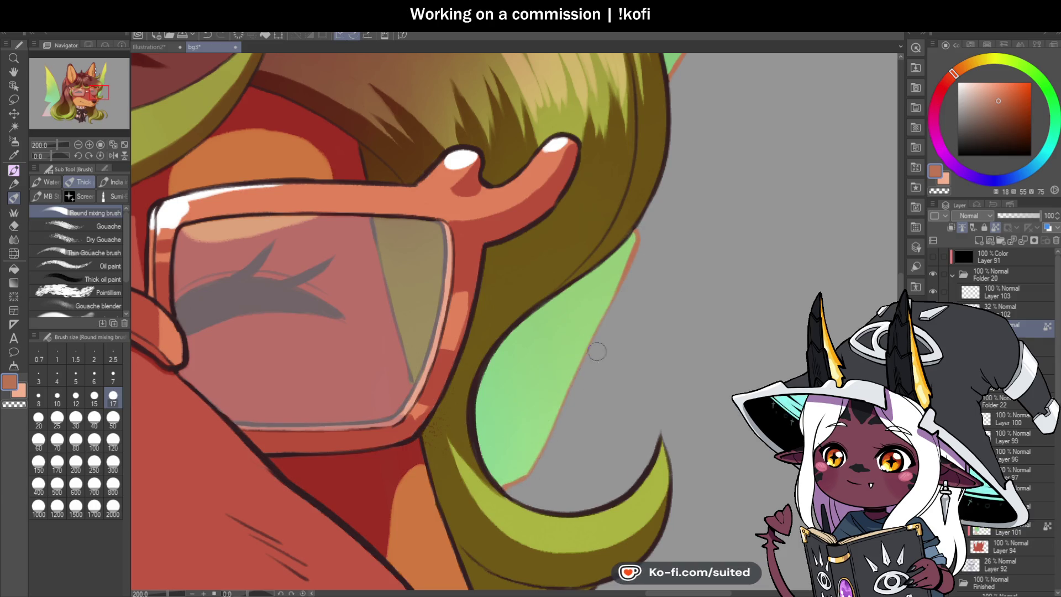
{"action": "scroll", "coordinate": [586, 332], "scroll_direction": "down", "scroll_amount": 6}
{"action": "scroll", "coordinate": [573, 303], "scroll_direction": "up", "scroll_amount": 1}
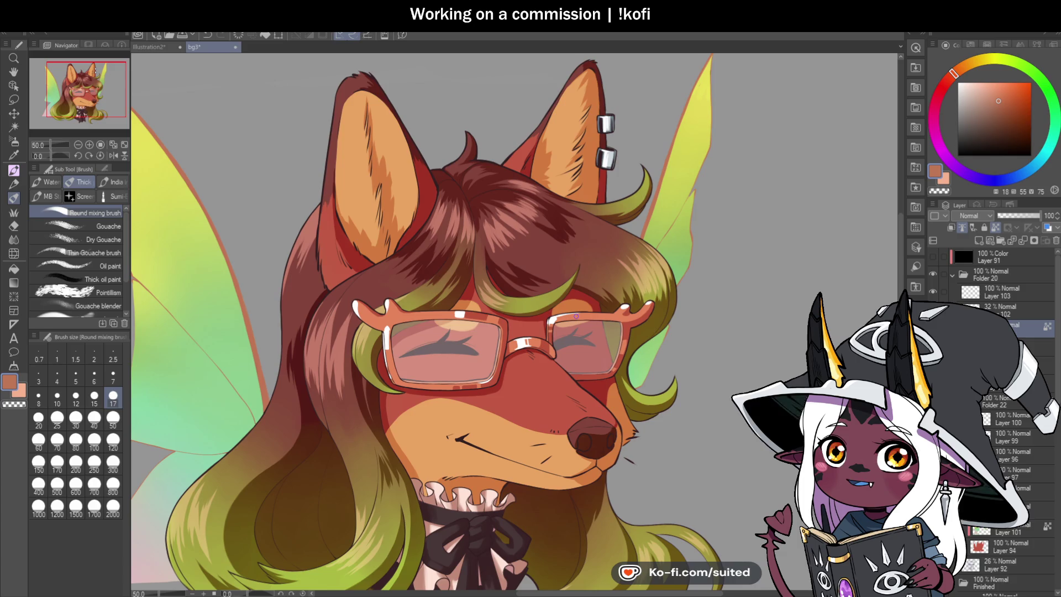
{"action": "scroll", "coordinate": [538, 412], "scroll_direction": "down", "scroll_amount": 2}
{"action": "scroll", "coordinate": [537, 412], "scroll_direction": "up", "scroll_amount": 1}
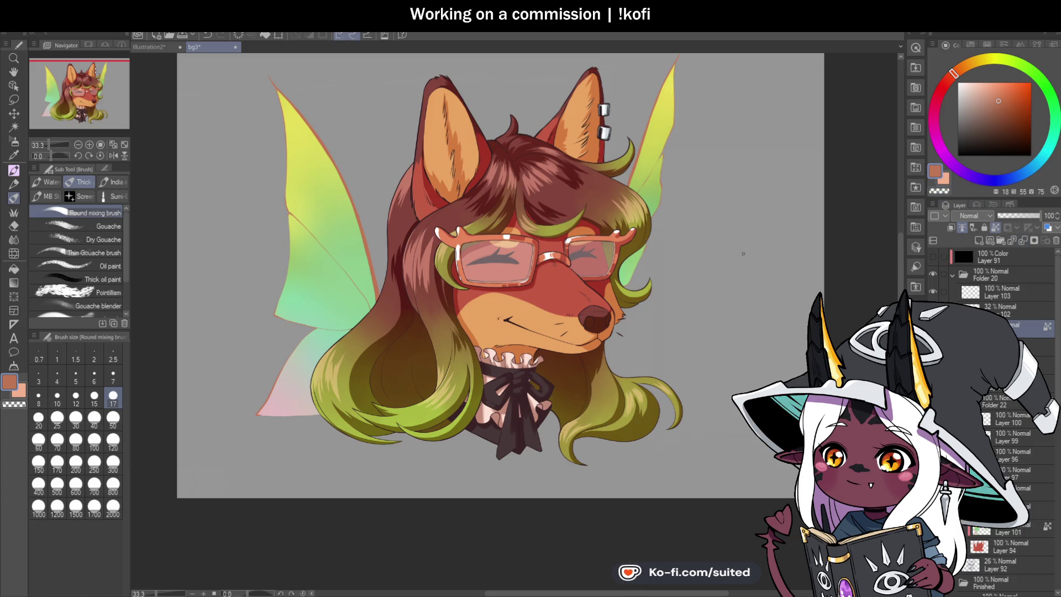
- Sample the dark maroon from the ear outline as the drawing colour and return to the brush
{"action": "key", "text": "i"}
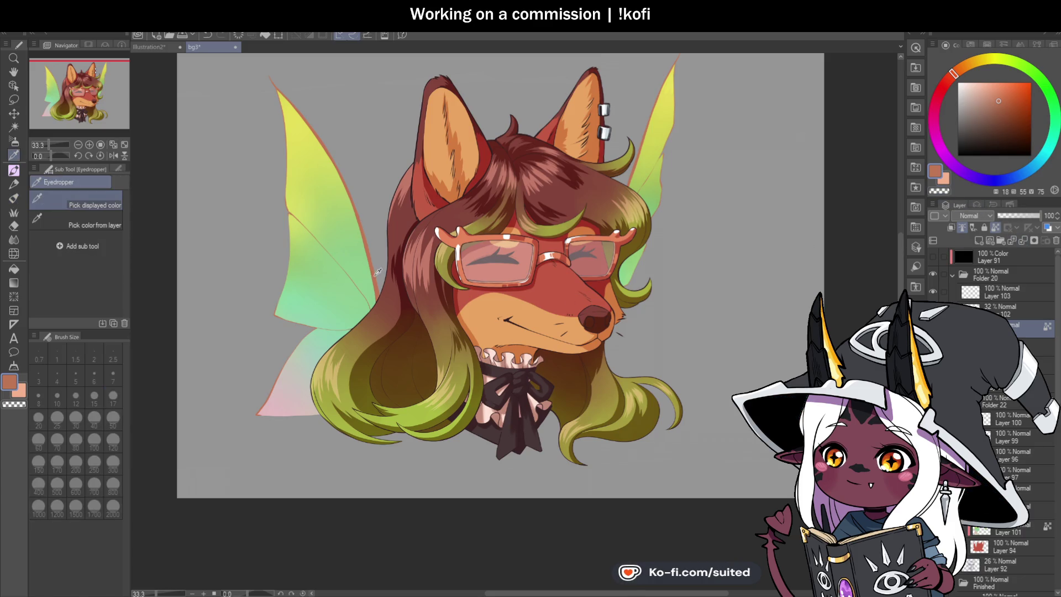
{"action": "key", "text": "b"}
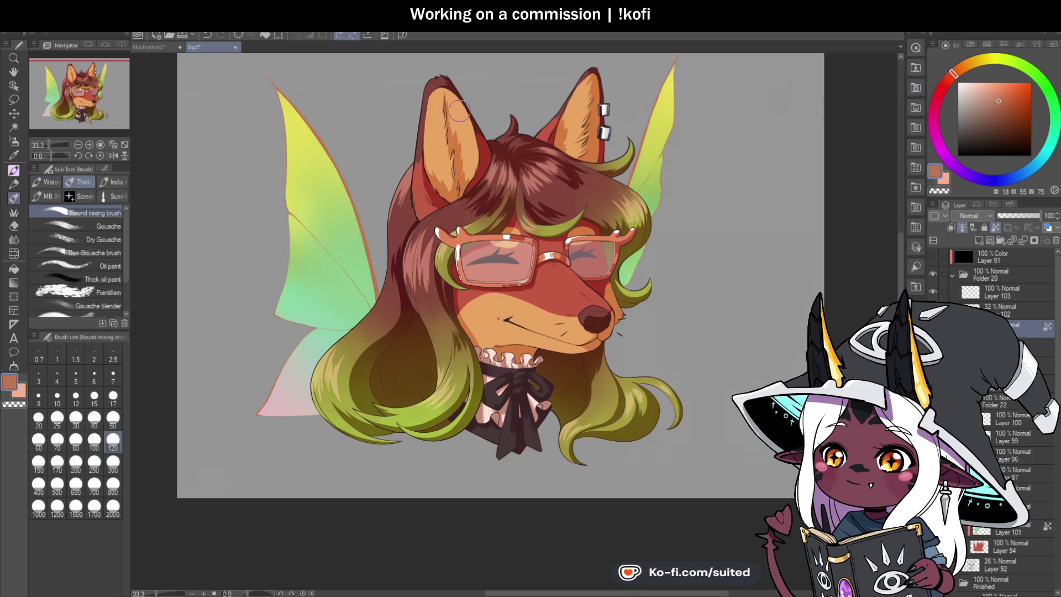
{"action": "key", "text": "i"}
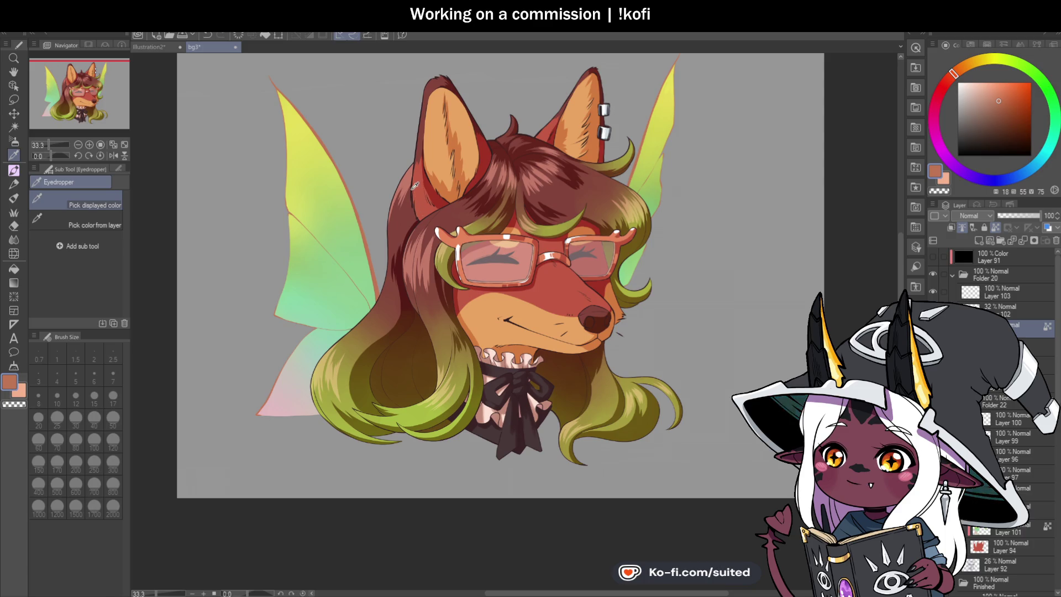
{"action": "left_click", "coordinate": [416, 187]}
{"action": "key", "text": "b"}
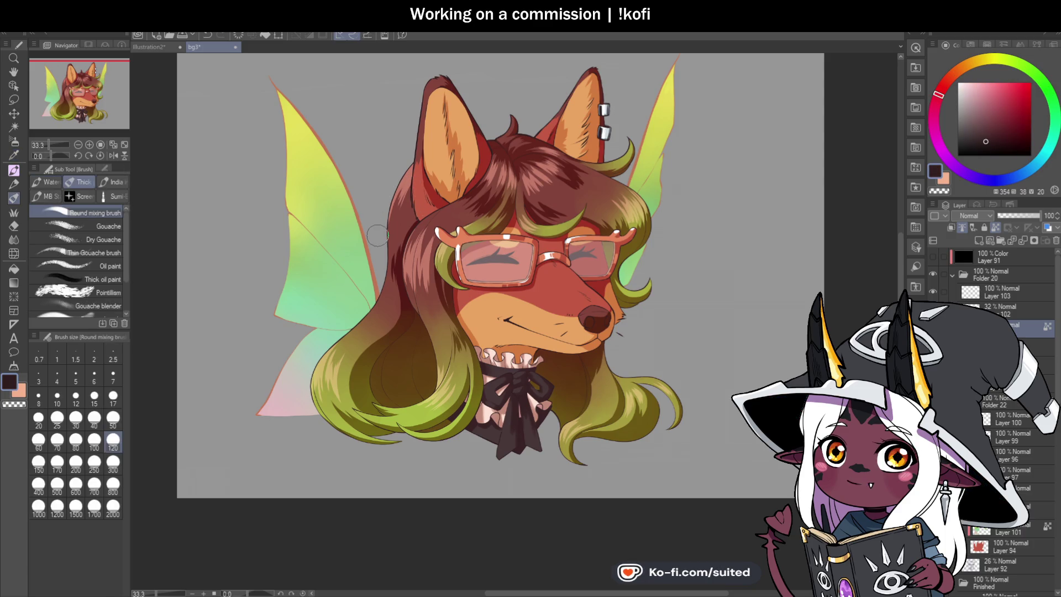
{"action": "left_click_drag", "start_coordinate": [350, 304], "coordinate": [361, 331]}
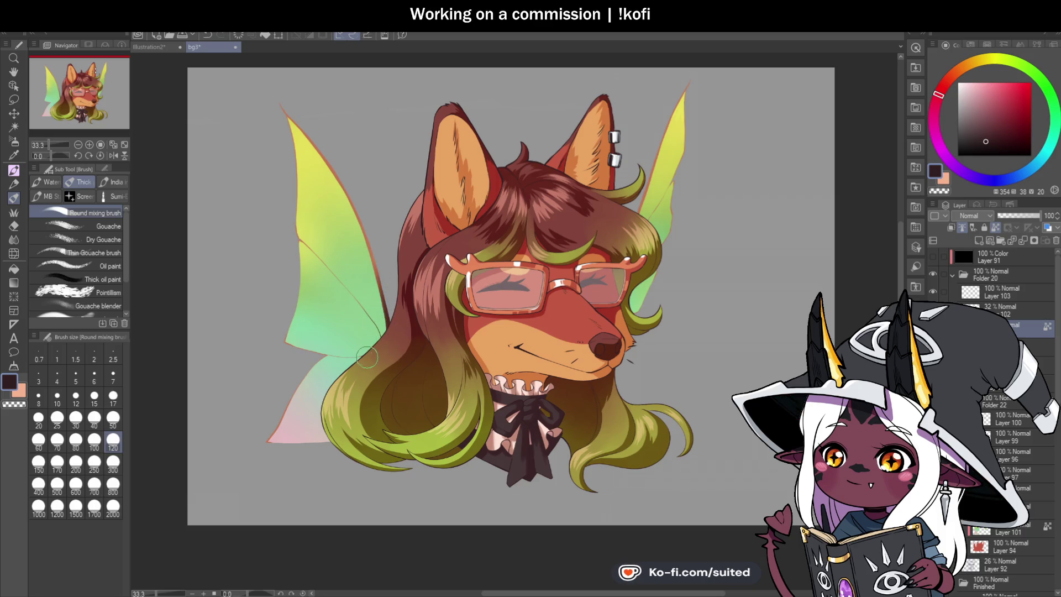
{"action": "scroll", "coordinate": [557, 260], "scroll_direction": "up", "scroll_amount": 1}
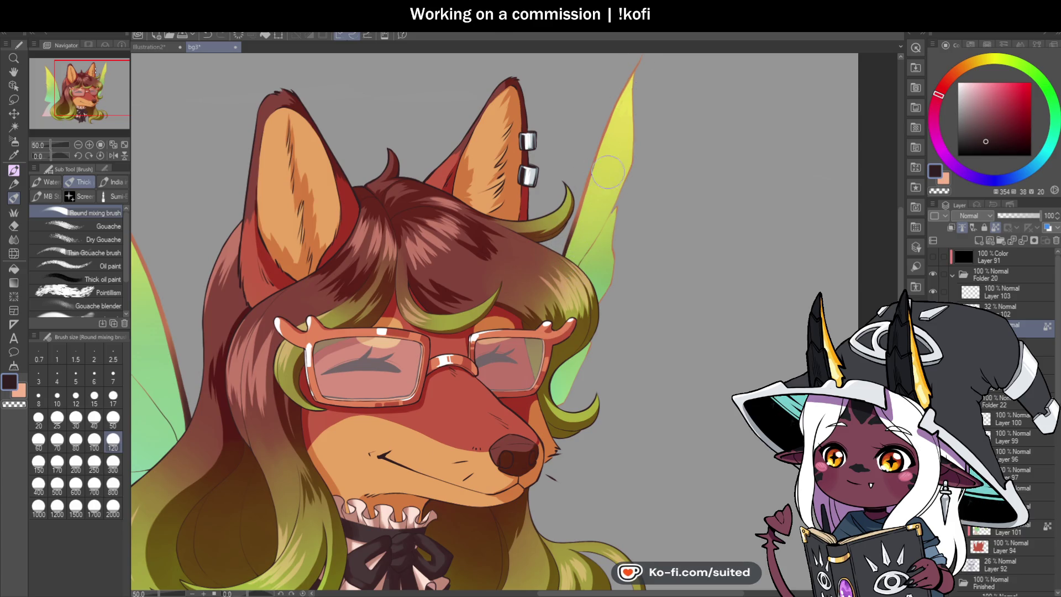
- Zoom in to 66.7% on the left wing and eyedrop its orange-brown outline colour
{"action": "scroll", "coordinate": [608, 171], "scroll_direction": "up", "scroll_amount": 2}
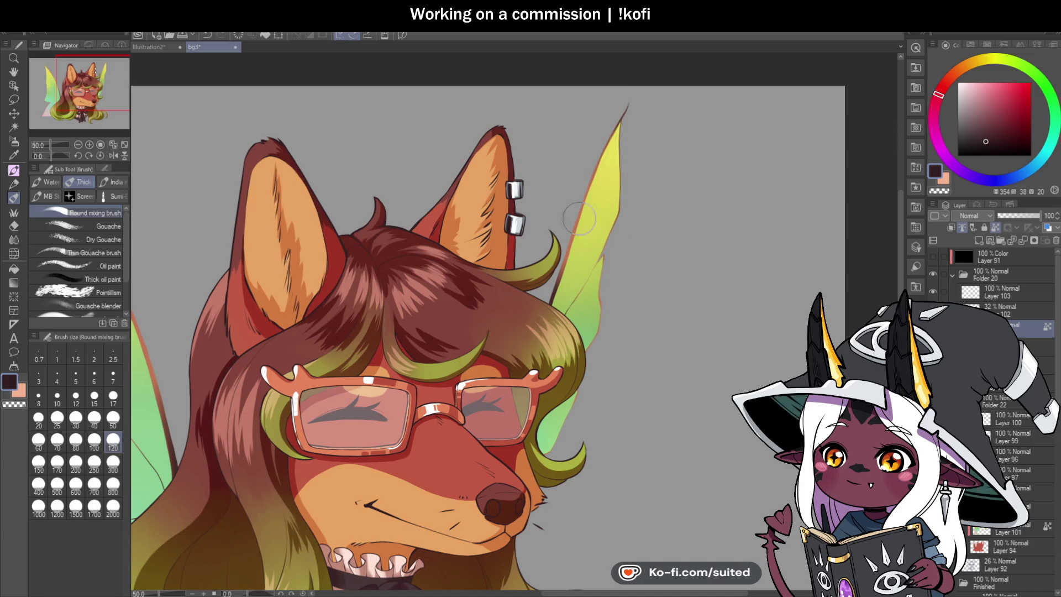
{"action": "scroll", "coordinate": [608, 247], "scroll_direction": "down", "scroll_amount": 2}
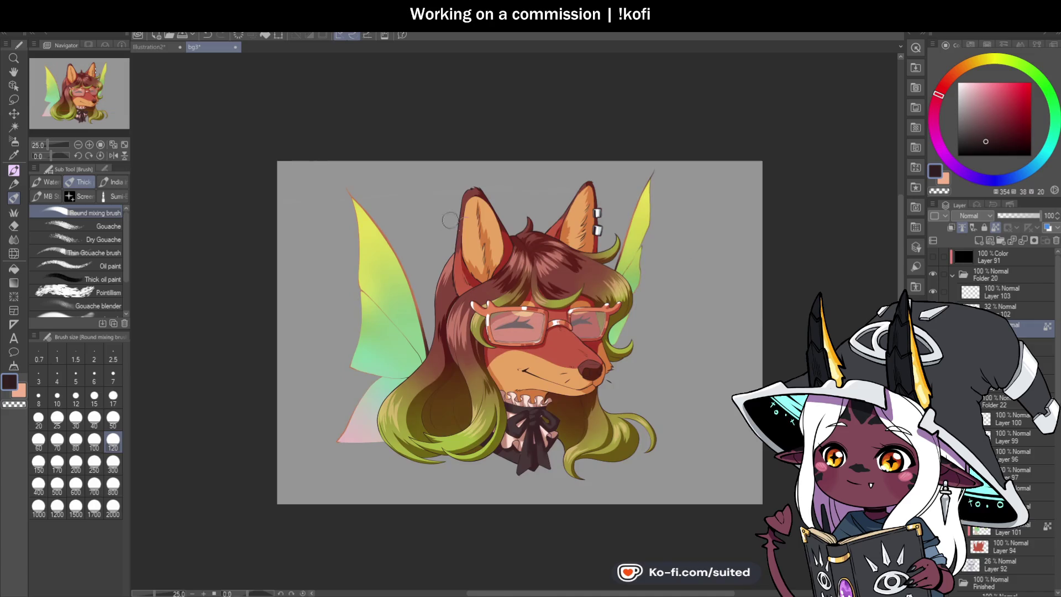
{"action": "scroll", "coordinate": [273, 141], "scroll_direction": "up", "scroll_amount": 2}
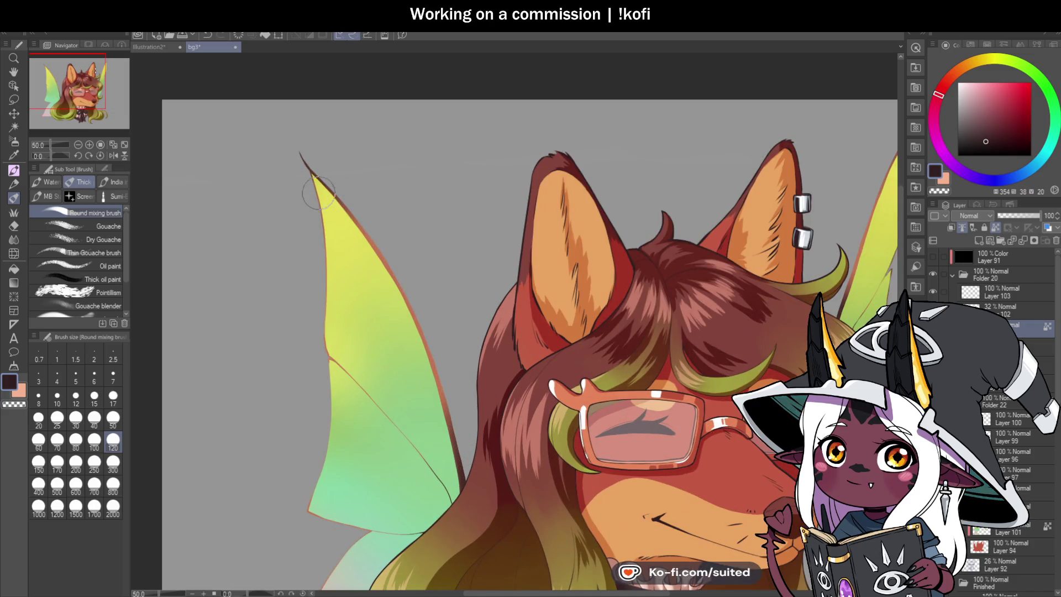
{"action": "scroll", "coordinate": [325, 404], "scroll_direction": "down", "scroll_amount": 3}
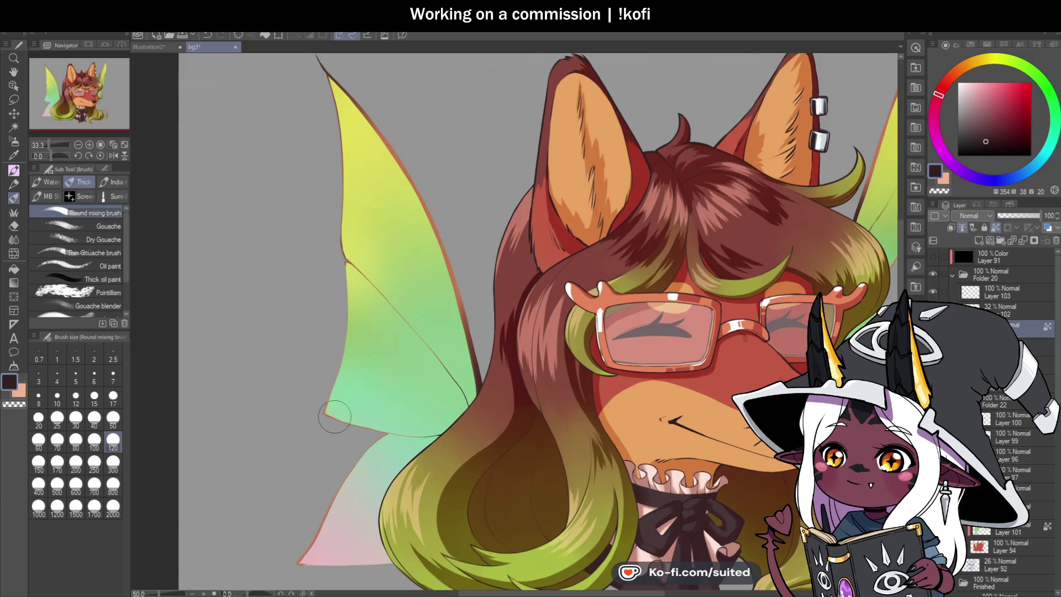
{"action": "scroll", "coordinate": [405, 247], "scroll_direction": "down", "scroll_amount": 3}
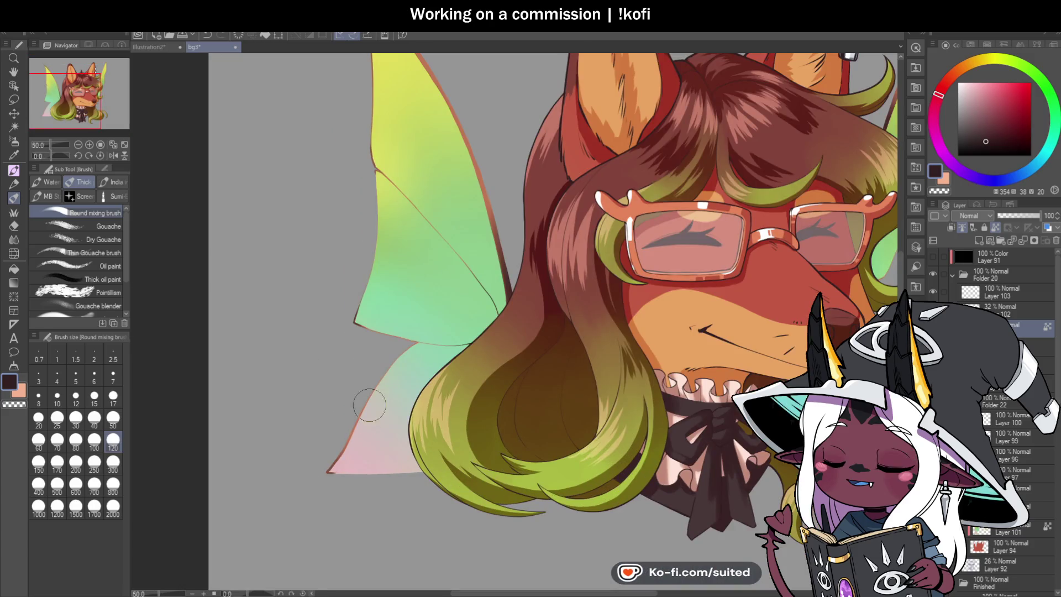
{"action": "scroll", "coordinate": [367, 384], "scroll_direction": "down", "scroll_amount": 2}
{"action": "scroll", "coordinate": [675, 289], "scroll_direction": "up", "scroll_amount": 1}
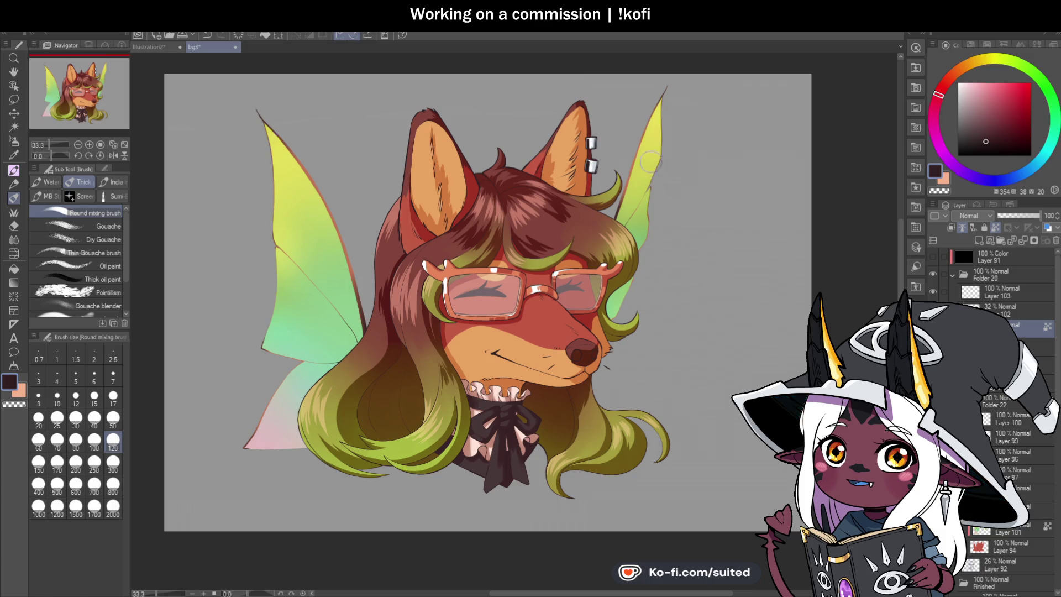
{"action": "key", "text": "i"}
{"action": "scroll", "coordinate": [307, 175], "scroll_direction": "up", "scroll_amount": 2}
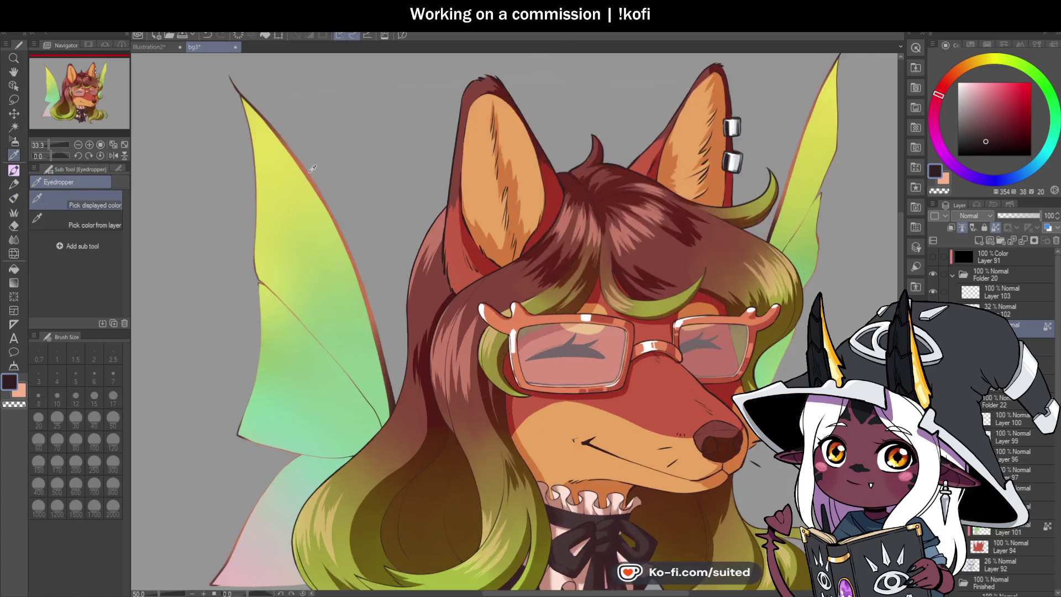
{"action": "left_click", "coordinate": [343, 221]}
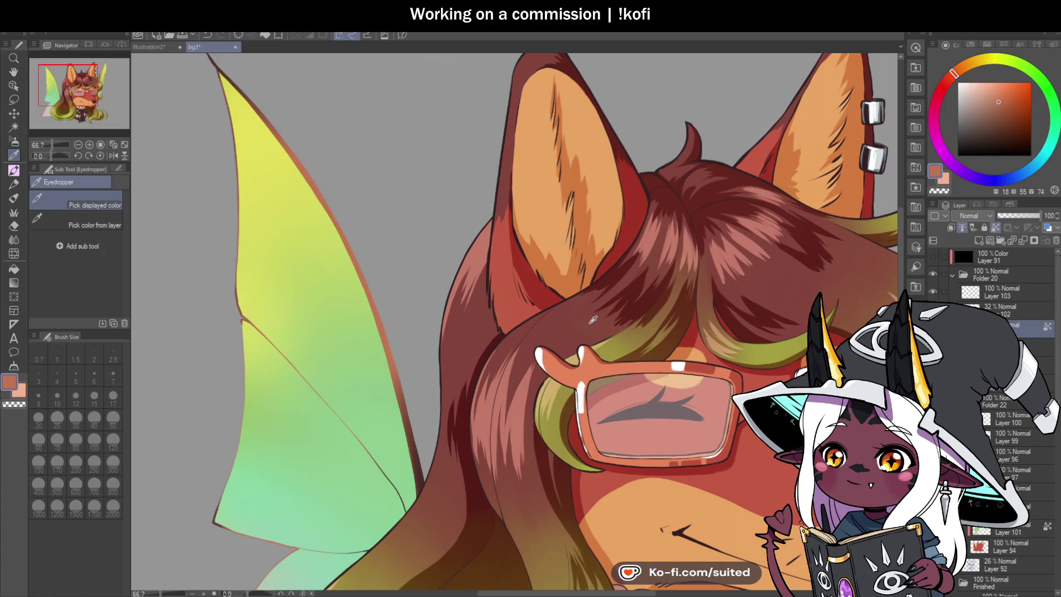
- Shift the drawing colour toward a brighter orange on the colour wheel, using the mixing brush
{"action": "left_click", "coordinate": [960, 70]}
{"action": "left_click_drag", "start_coordinate": [960, 70], "coordinate": [1004, 90]}
{"action": "left_click", "coordinate": [1001, 94]}
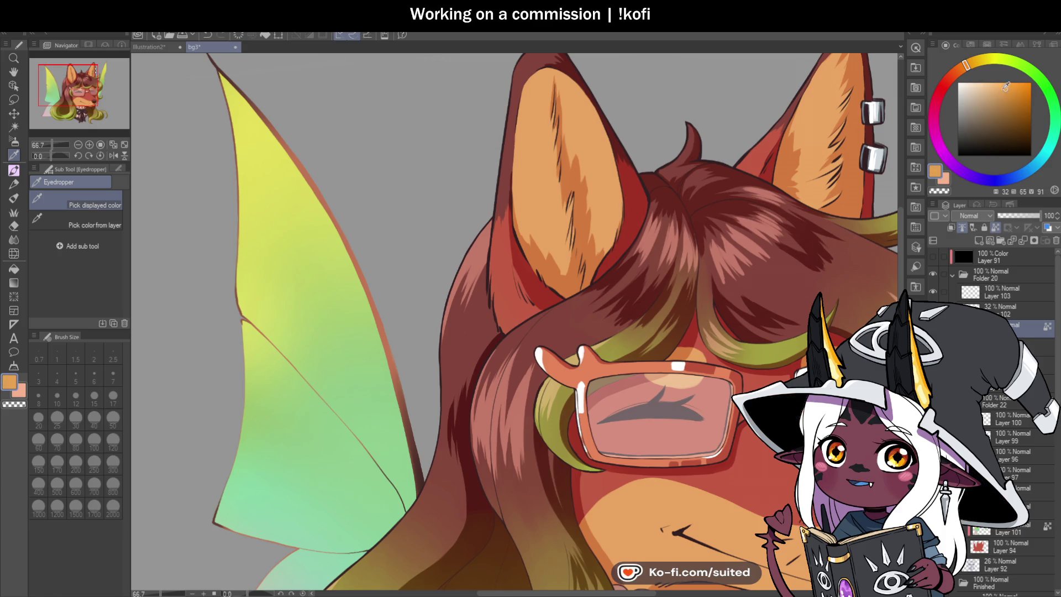
{"action": "key", "text": "b"}
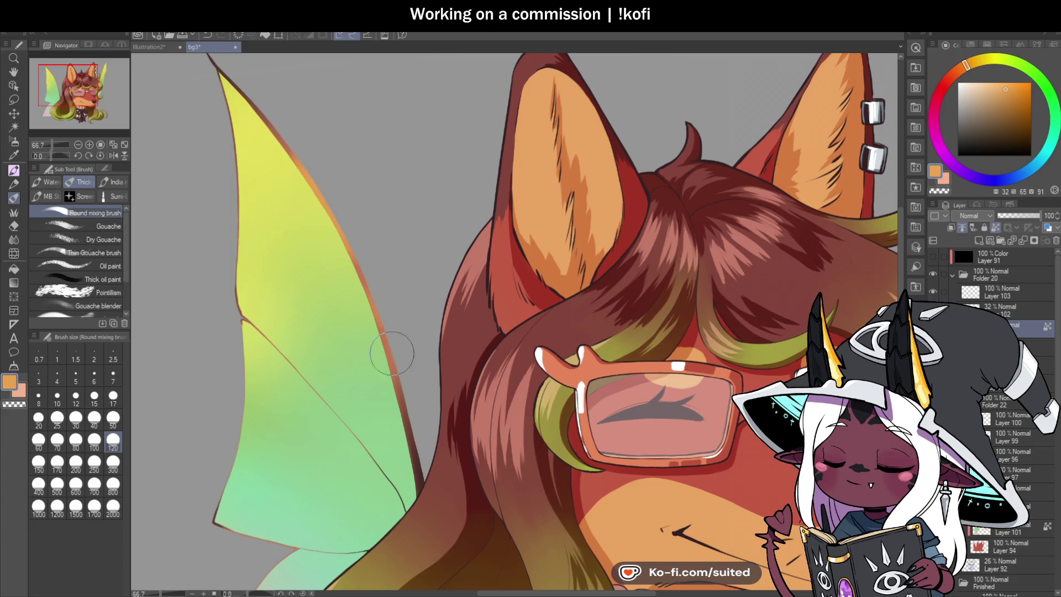
- Reframe the view on the fox head and sample the dark brown from the wing outline
{"action": "key", "text": "ctrl+minus"}
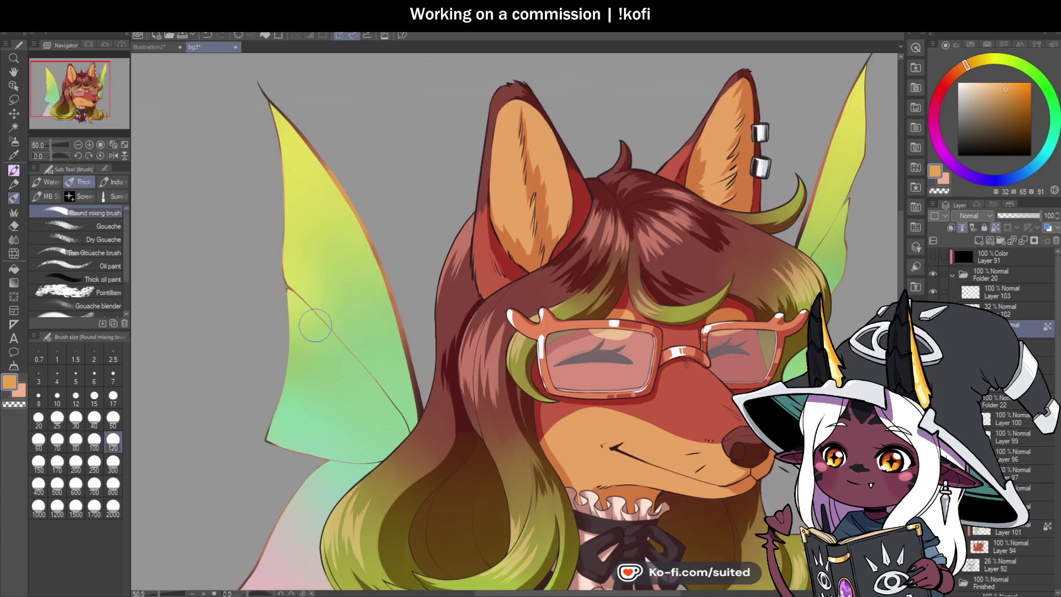
{"action": "scroll", "coordinate": [347, 351], "scroll_direction": "down", "scroll_amount": 5}
{"action": "scroll", "coordinate": [374, 332], "scroll_direction": "up", "scroll_amount": 5}
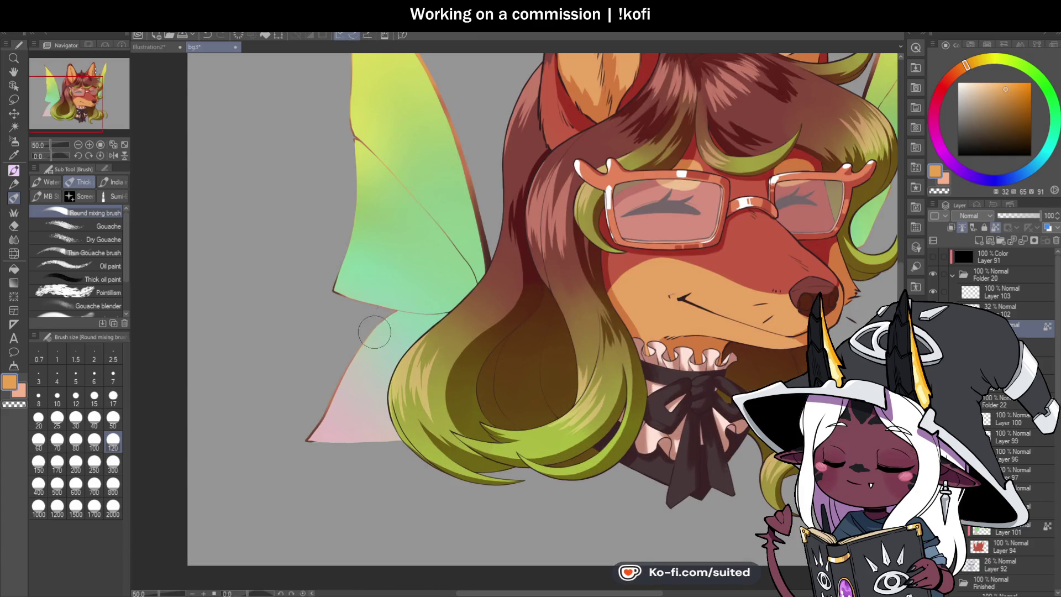
{"action": "scroll", "coordinate": [427, 312], "scroll_direction": "down", "scroll_amount": 5}
{"action": "scroll", "coordinate": [607, 170], "scroll_direction": "up", "scroll_amount": 5}
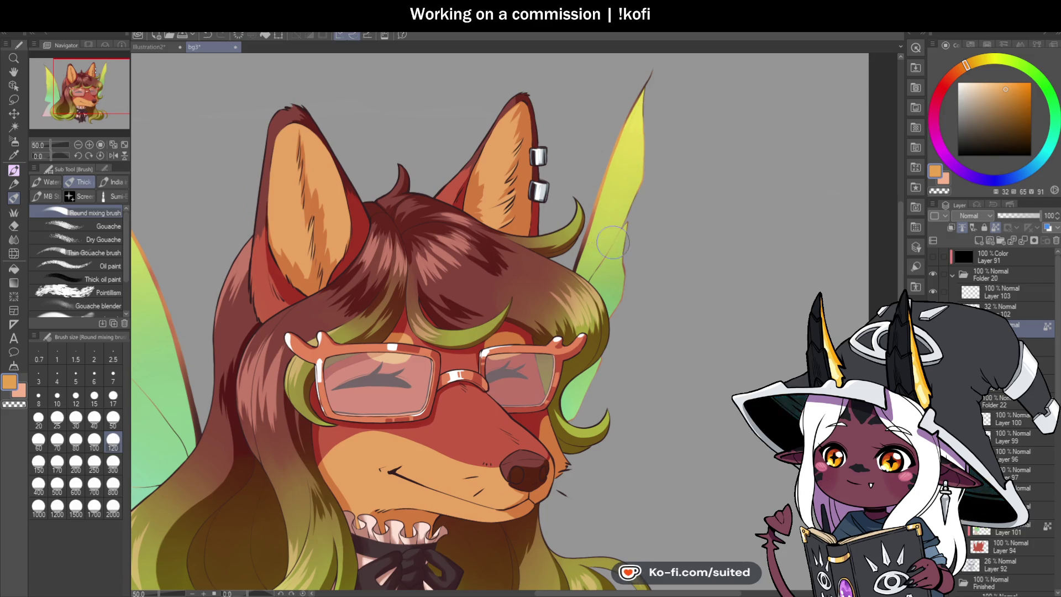
{"action": "scroll", "coordinate": [584, 228], "scroll_direction": "down", "scroll_amount": 2}
{"action": "key", "text": "ctrl+plus"}
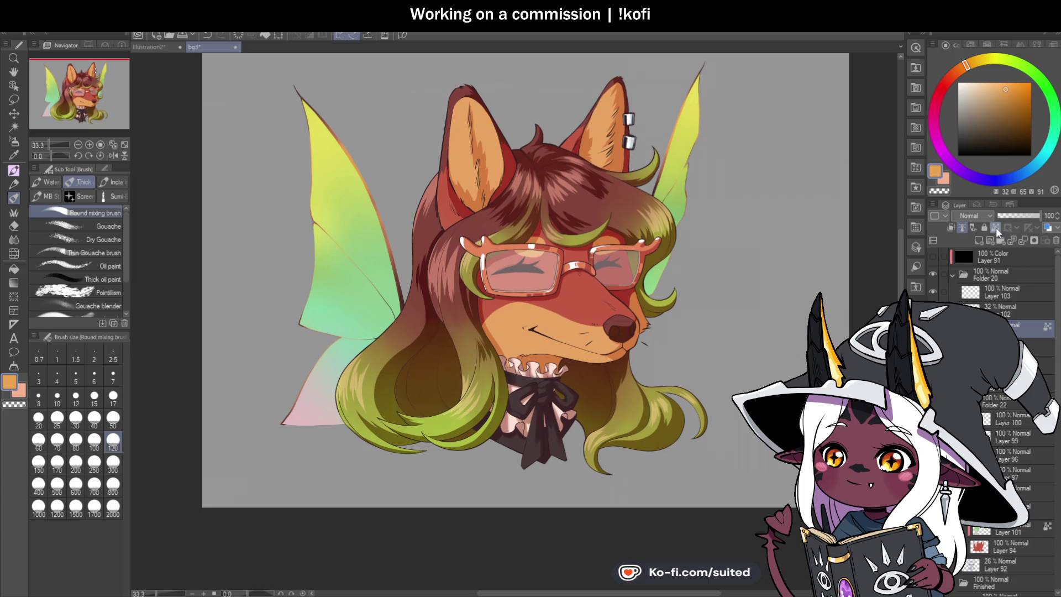
{"action": "scroll", "coordinate": [397, 147], "scroll_direction": "up", "scroll_amount": 1}
{"action": "key", "text": "i"}
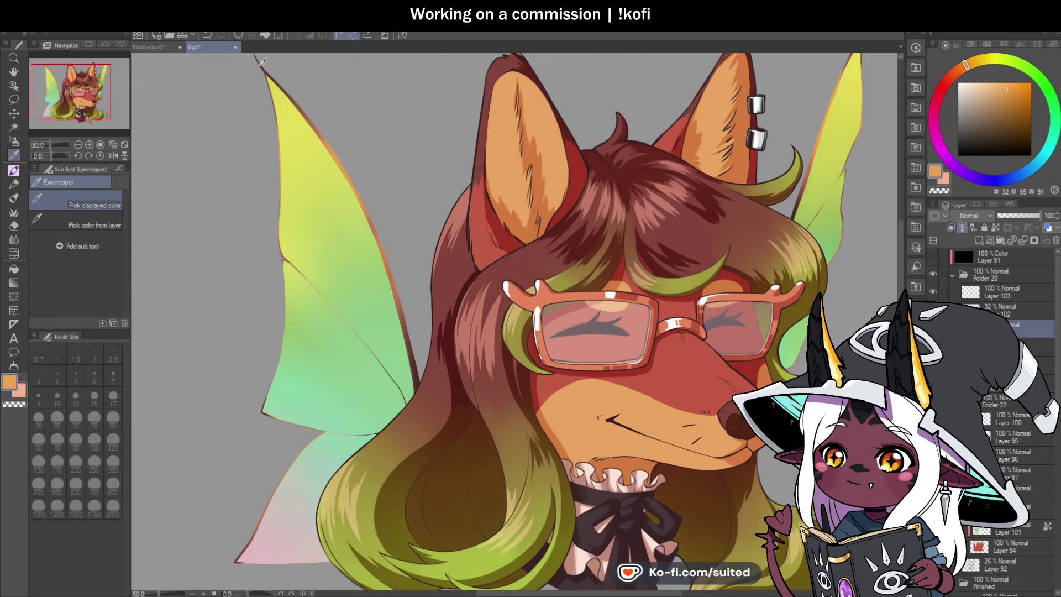
{"action": "left_click", "coordinate": [264, 62]}
- With the pen, draw a dark brown vein line up the wing
{"action": "key", "text": "p"}
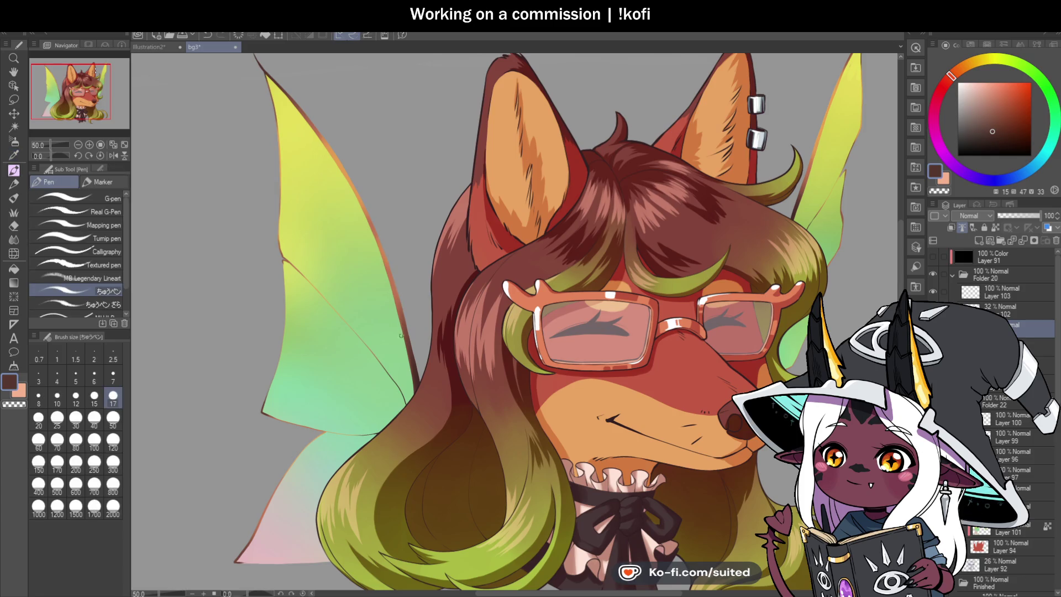
{"action": "scroll", "coordinate": [390, 366], "scroll_direction": "up", "scroll_amount": 1}
{"action": "left_click_drag", "start_coordinate": [389, 379], "coordinate": [342, 258]}
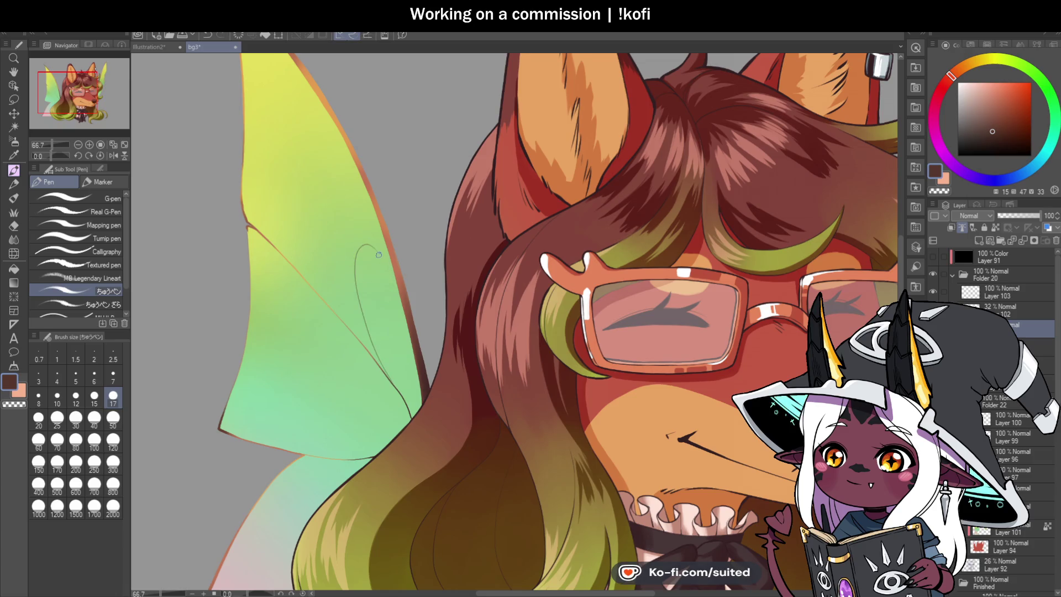
{"action": "scroll", "coordinate": [411, 211], "scroll_direction": "down", "scroll_amount": 1}
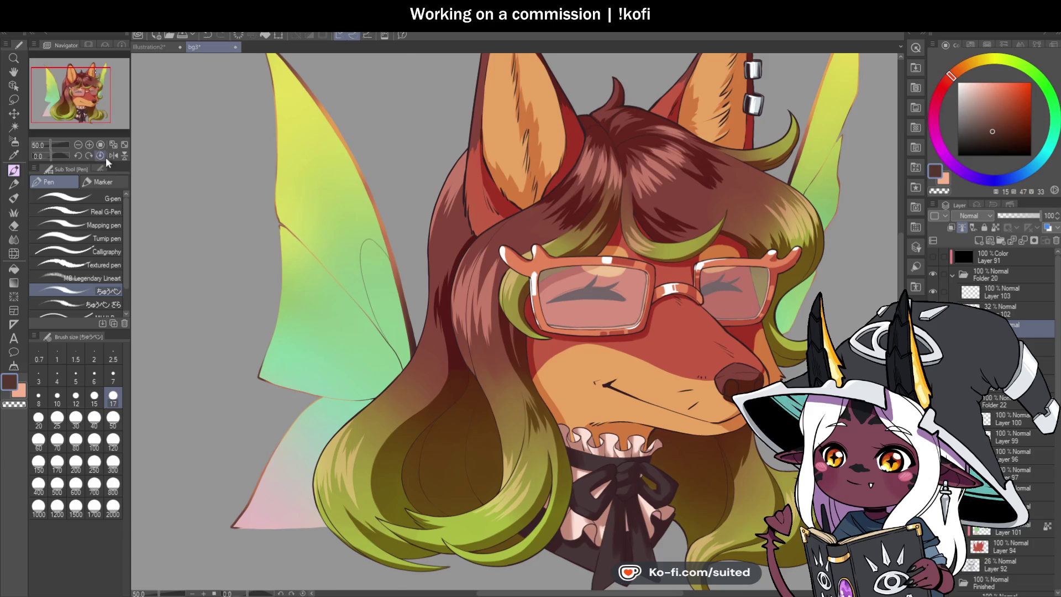
- Flip the canvas horizontally and draw a looping vein across the green wing
{"action": "left_click", "coordinate": [113, 156]}
{"action": "scroll", "coordinate": [513, 320], "scroll_direction": "up", "scroll_amount": 1}
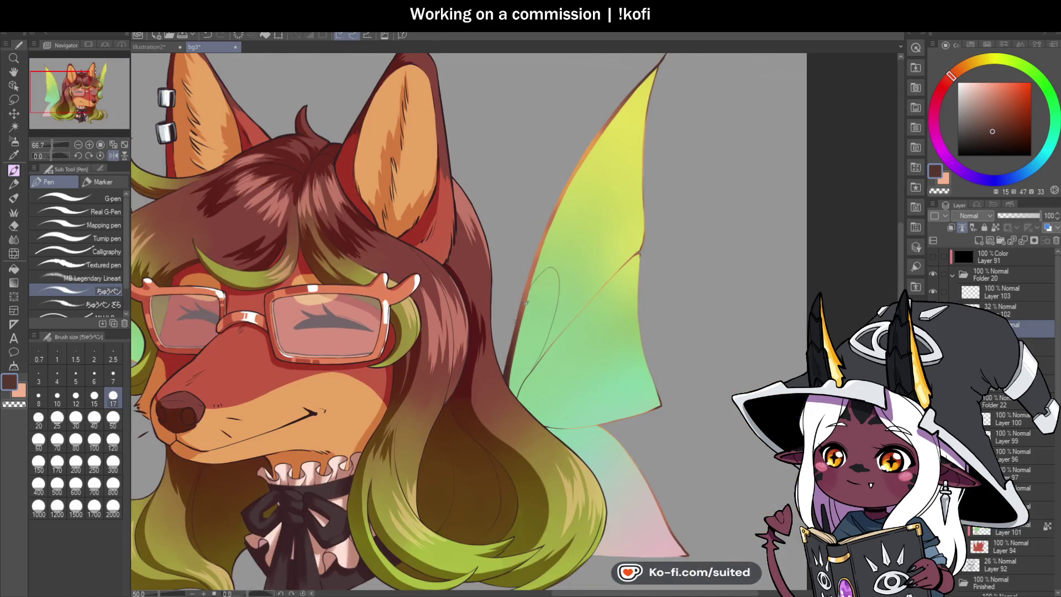
{"action": "scroll", "coordinate": [513, 320], "scroll_direction": "up", "scroll_amount": 1}
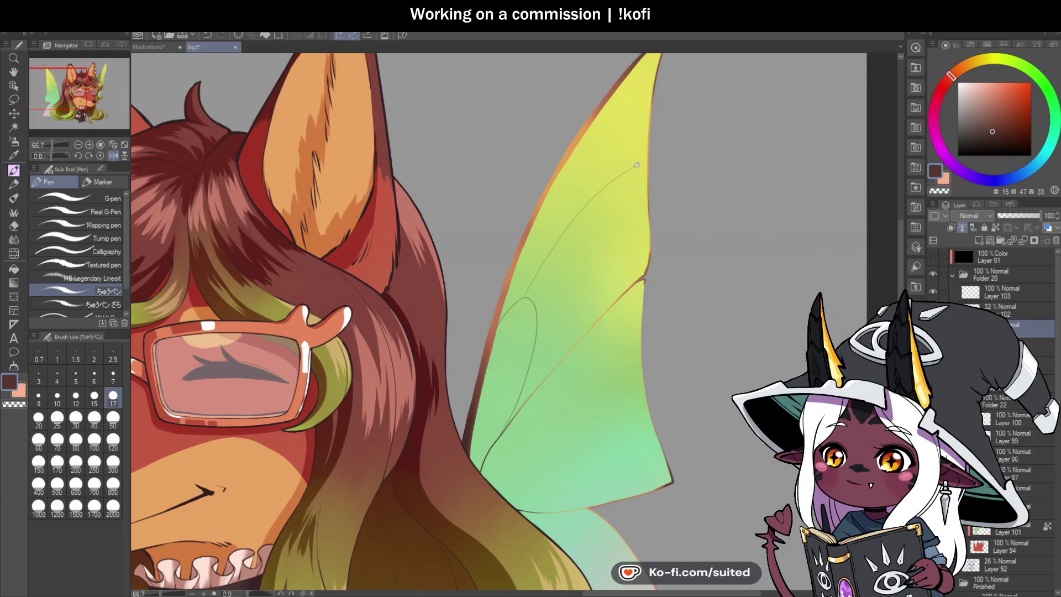
{"action": "scroll", "coordinate": [636, 165], "scroll_direction": "down", "scroll_amount": 1}
{"action": "scroll", "coordinate": [519, 221], "scroll_direction": "up", "scroll_amount": 5}
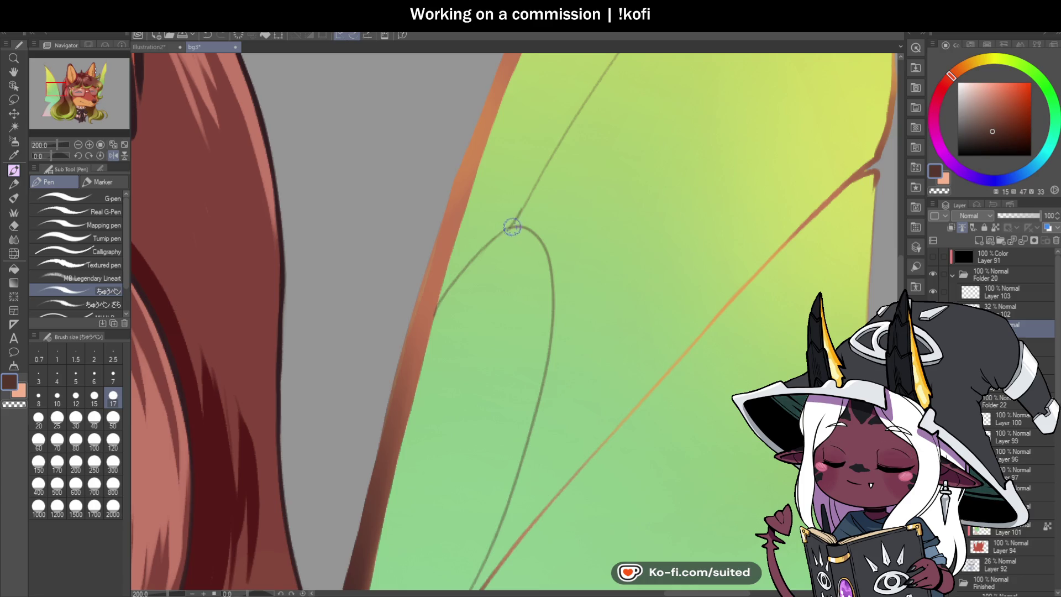
{"action": "scroll", "coordinate": [528, 199], "scroll_direction": "down", "scroll_amount": 2}
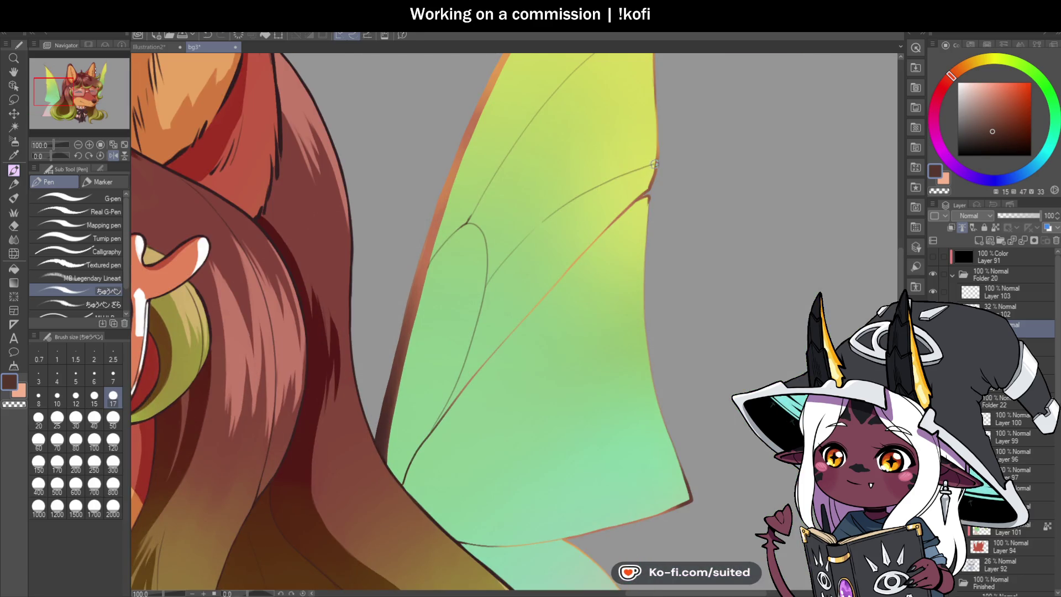
{"action": "scroll", "coordinate": [539, 264], "scroll_direction": "down", "scroll_amount": 3}
{"action": "scroll", "coordinate": [502, 331], "scroll_direction": "up", "scroll_amount": 6}
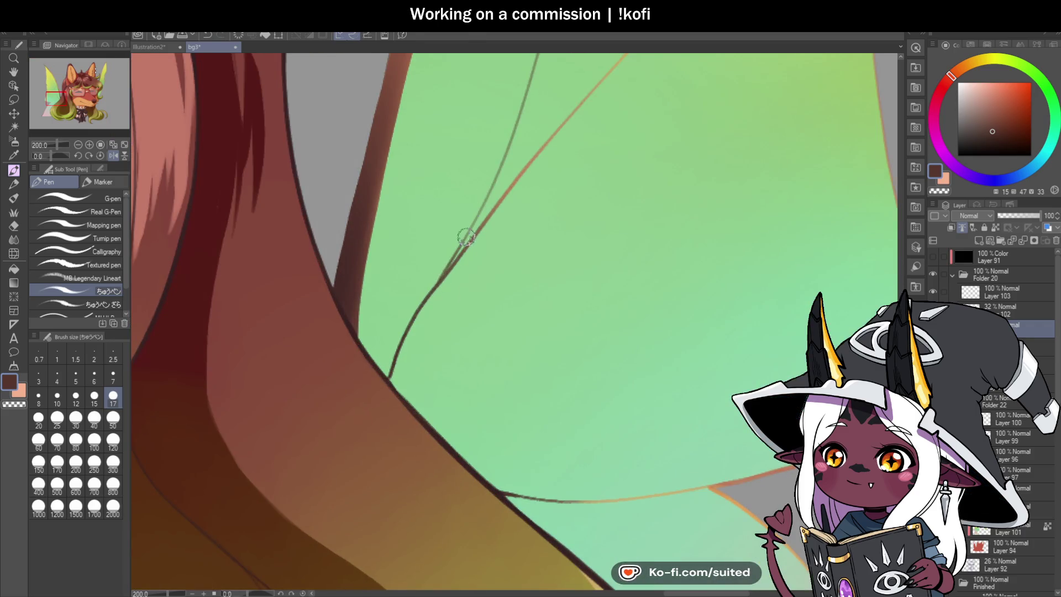
{"action": "scroll", "coordinate": [465, 207], "scroll_direction": "down", "scroll_amount": 4}
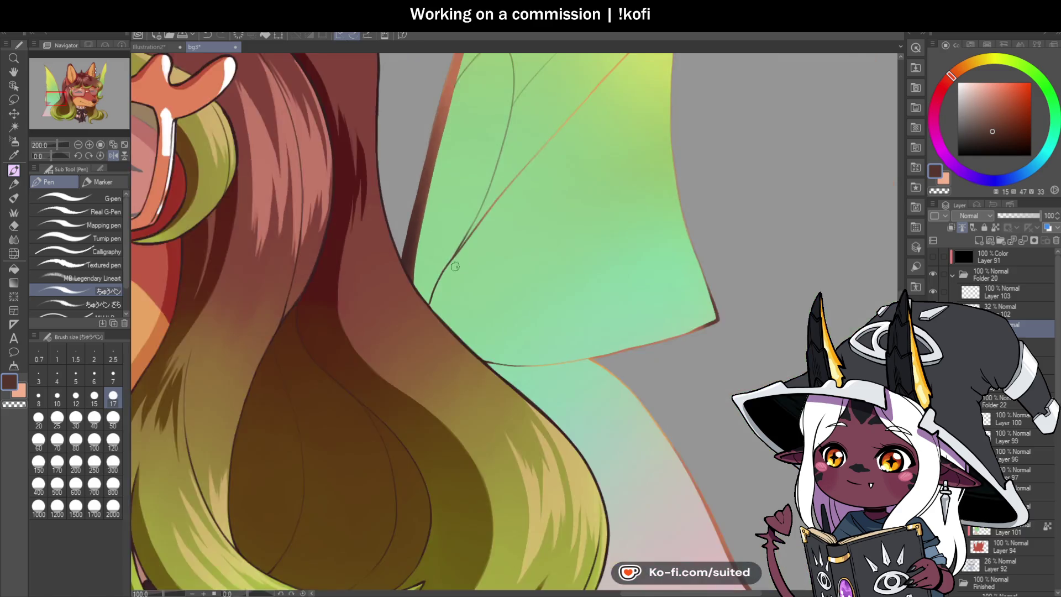
{"action": "scroll", "coordinate": [486, 293], "scroll_direction": "up", "scroll_amount": 1}
{"action": "scroll", "coordinate": [485, 293], "scroll_direction": "up", "scroll_amount": 2}
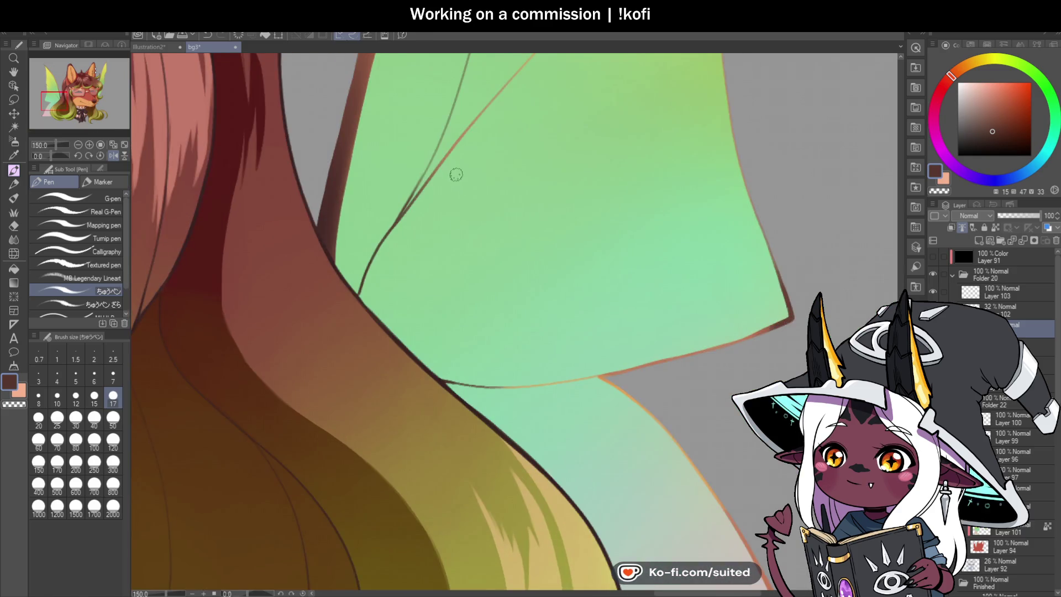
{"action": "mouse_move", "coordinate": [435, 172]}
{"action": "left_mouse_down"}
{"action": "mouse_move", "coordinate": [612, 208]}
{"action": "mouse_move", "coordinate": [519, 375]}
{"action": "left_mouse_up"}
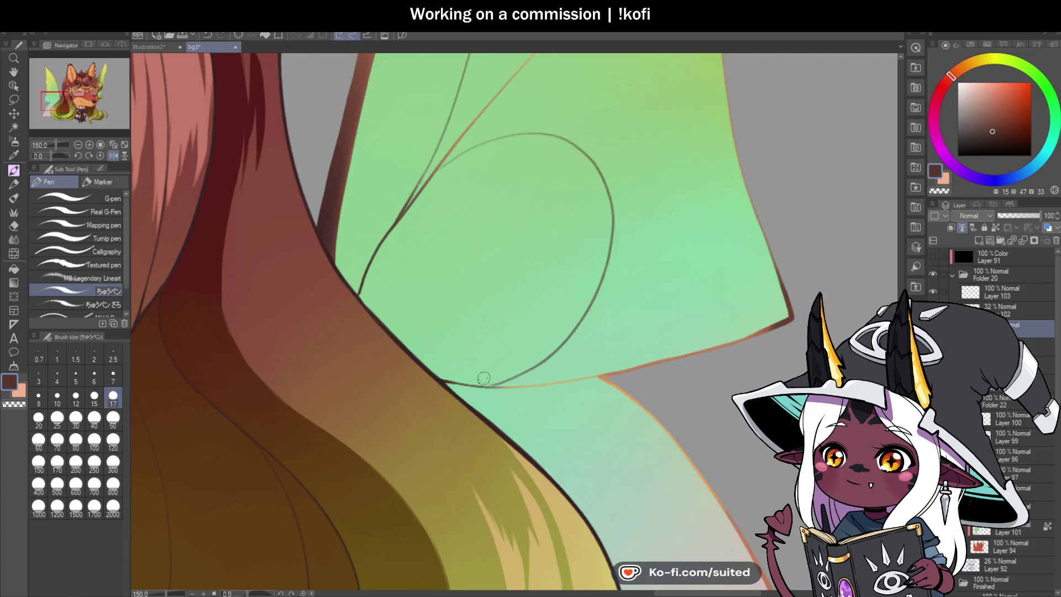
- Centre the view on the lower wing tip and trace a vein line up the lower wing
{"action": "scroll", "coordinate": [538, 281], "scroll_direction": "down", "scroll_amount": 3}
{"action": "scroll", "coordinate": [583, 297], "scroll_direction": "up", "scroll_amount": 2}
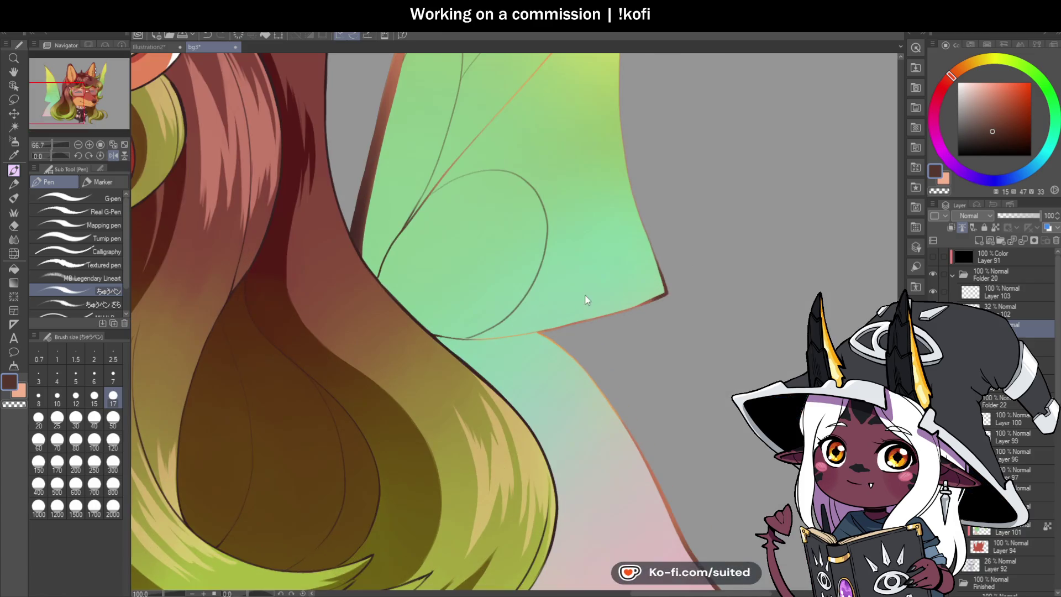
{"action": "left_click_drag", "start_coordinate": [575, 293], "coordinate": [237, 453]}
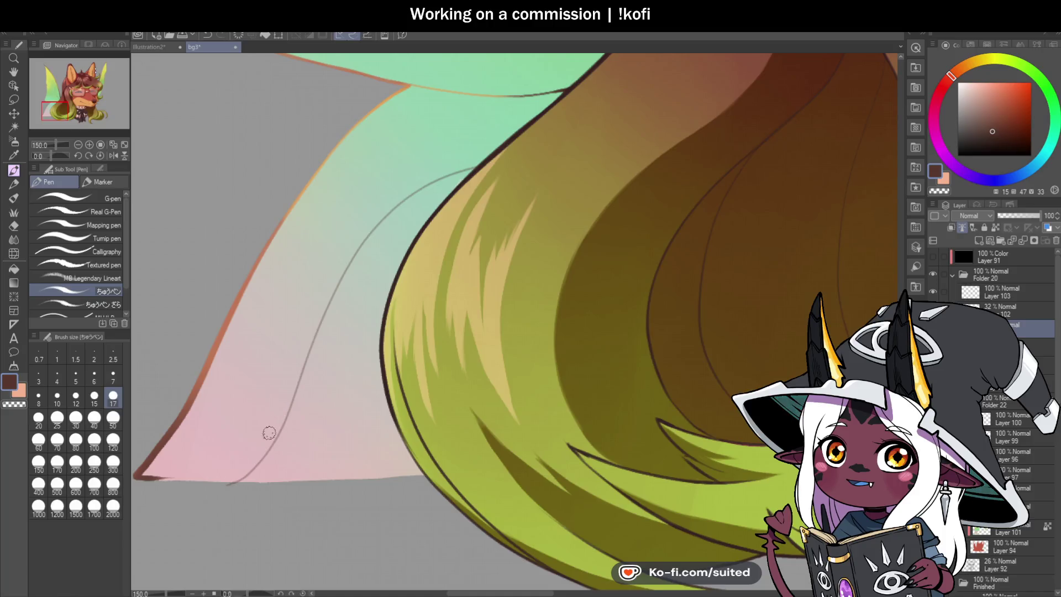
{"action": "scroll", "coordinate": [238, 453], "scroll_direction": "down", "scroll_amount": 2}
{"action": "scroll", "coordinate": [397, 347], "scroll_direction": "up", "scroll_amount": 1}
{"action": "scroll", "coordinate": [397, 347], "scroll_direction": "up", "scroll_amount": 2}
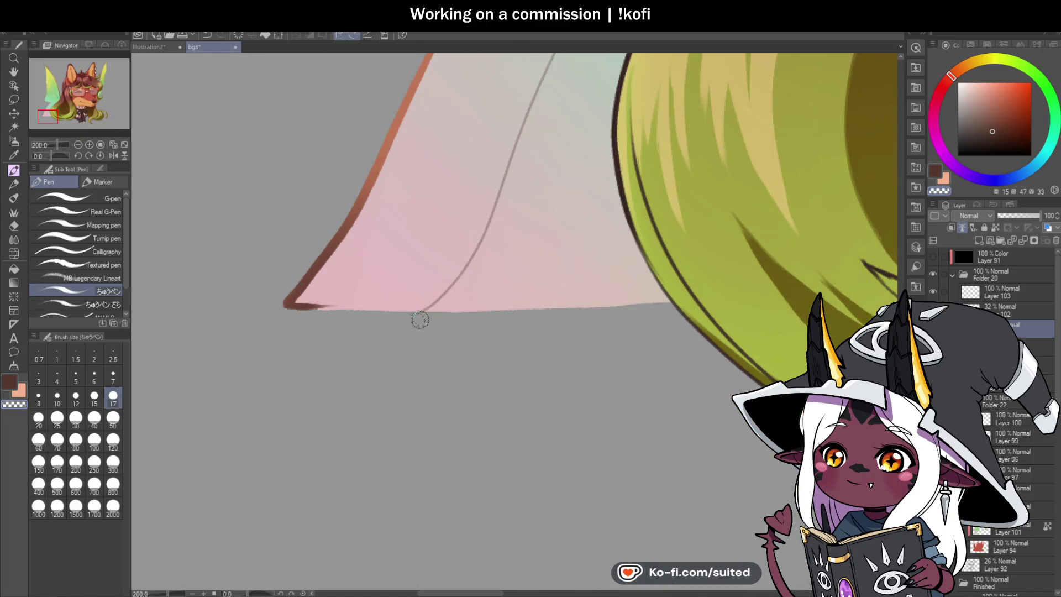
{"action": "mouse_move", "coordinate": [417, 315]}
{"action": "left_mouse_down"}
{"action": "mouse_move", "coordinate": [339, 361]}
{"action": "mouse_move", "coordinate": [346, 351]}
{"action": "left_mouse_up"}
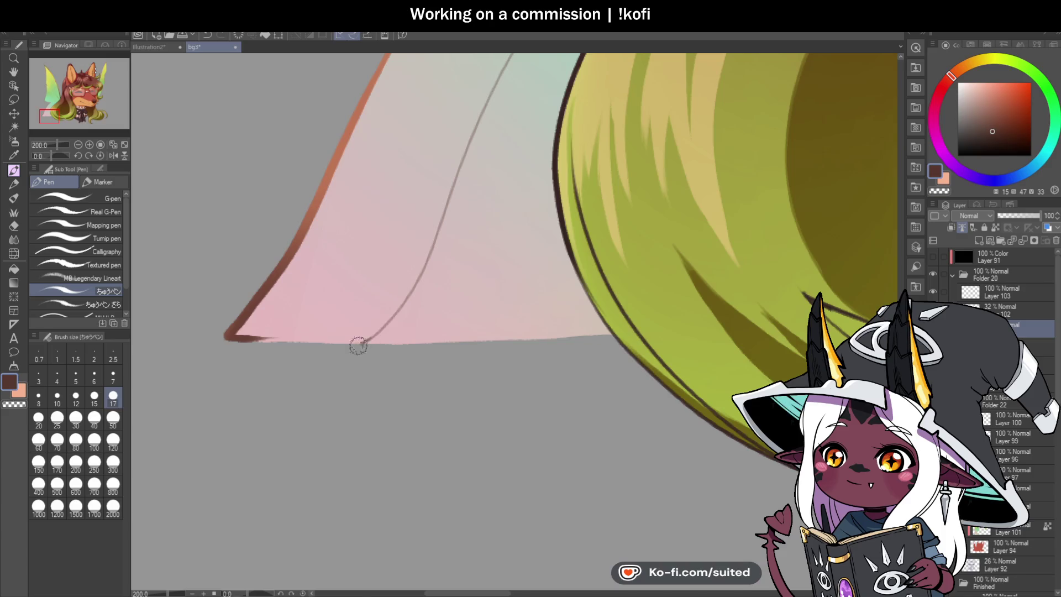
{"action": "scroll", "coordinate": [354, 348], "scroll_direction": "down", "scroll_amount": 2}
{"action": "scroll", "coordinate": [326, 368], "scroll_direction": "up", "scroll_amount": 1}
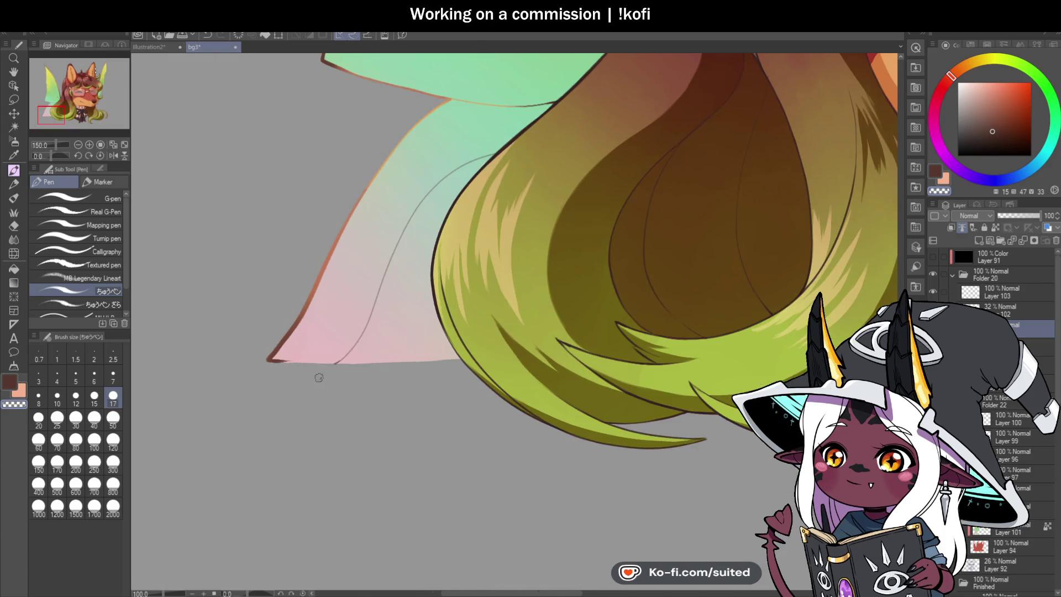
{"action": "left_click_drag", "start_coordinate": [332, 368], "coordinate": [423, 244]}
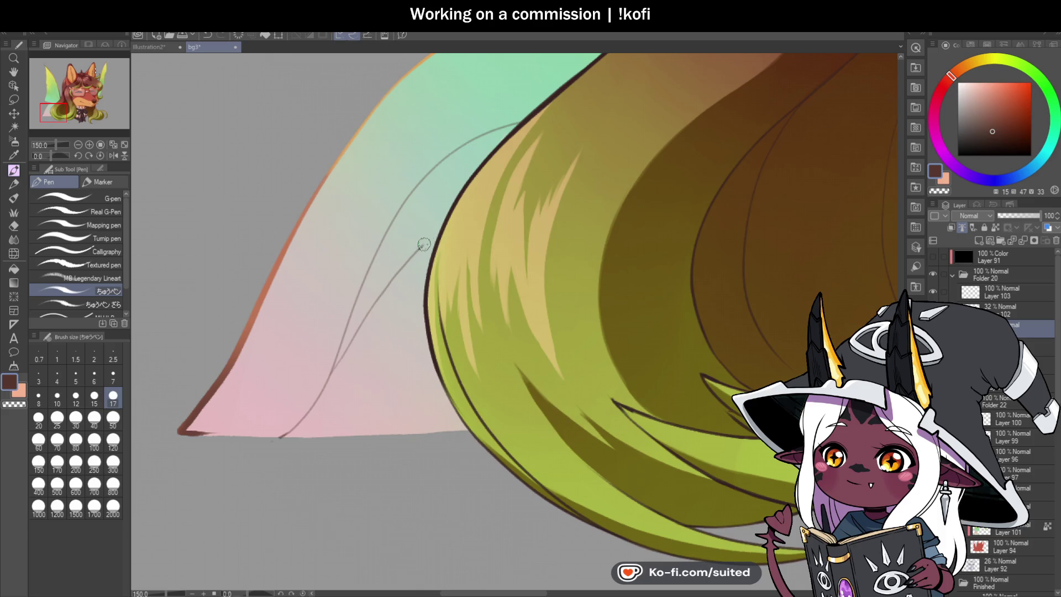
- Draw a curved vein loop across the wing and flip the canvas back to check it
{"action": "scroll", "coordinate": [306, 341], "scroll_direction": "down", "scroll_amount": 4}
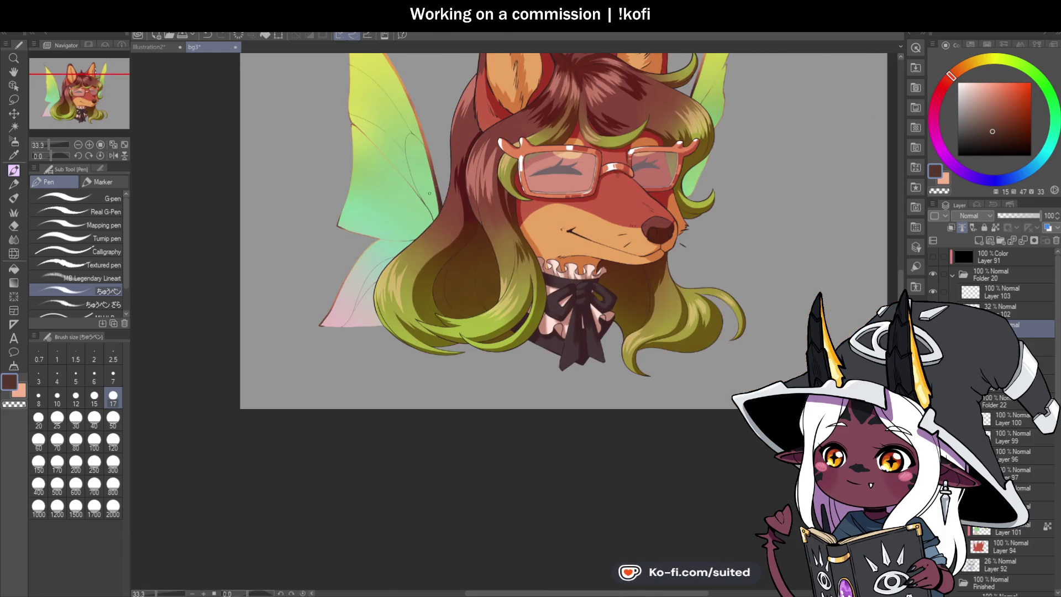
{"action": "scroll", "coordinate": [426, 224], "scroll_direction": "up", "scroll_amount": 2}
{"action": "scroll", "coordinate": [429, 240], "scroll_direction": "up", "scroll_amount": 1}
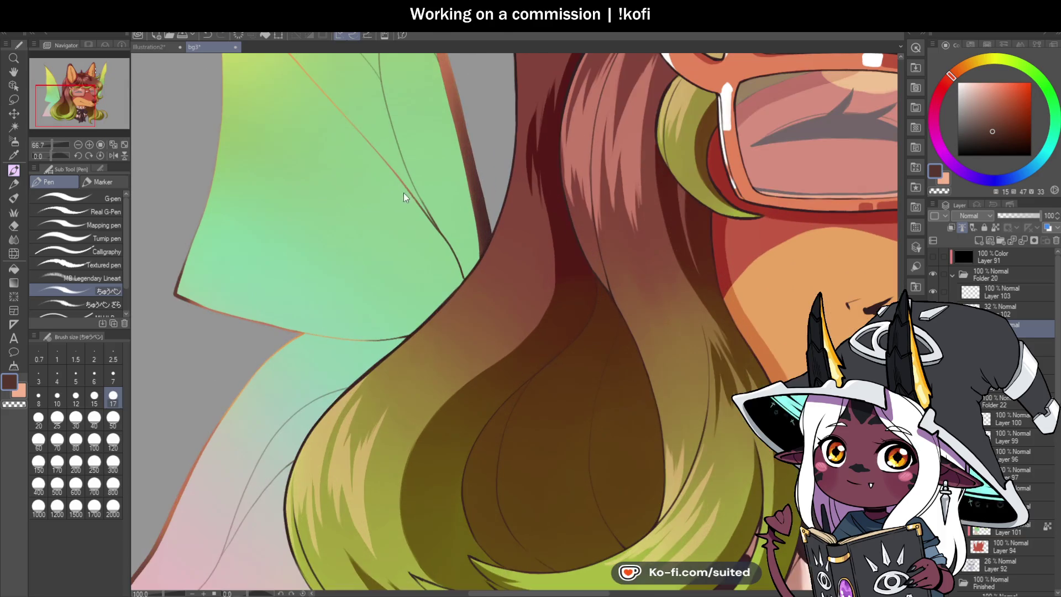
{"action": "mouse_move", "coordinate": [319, 131]}
{"action": "left_mouse_down"}
{"action": "mouse_move", "coordinate": [358, 251]}
{"action": "mouse_move", "coordinate": [433, 304]}
{"action": "left_mouse_up"}
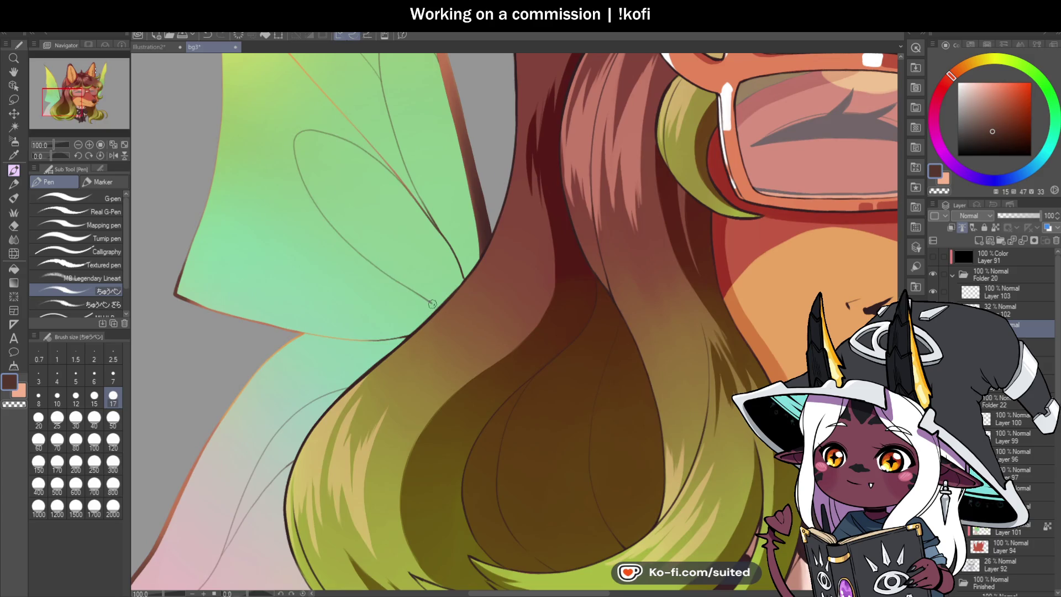
{"action": "scroll", "coordinate": [382, 243], "scroll_direction": "down", "scroll_amount": 2}
{"action": "left_click", "coordinate": [111, 158]}
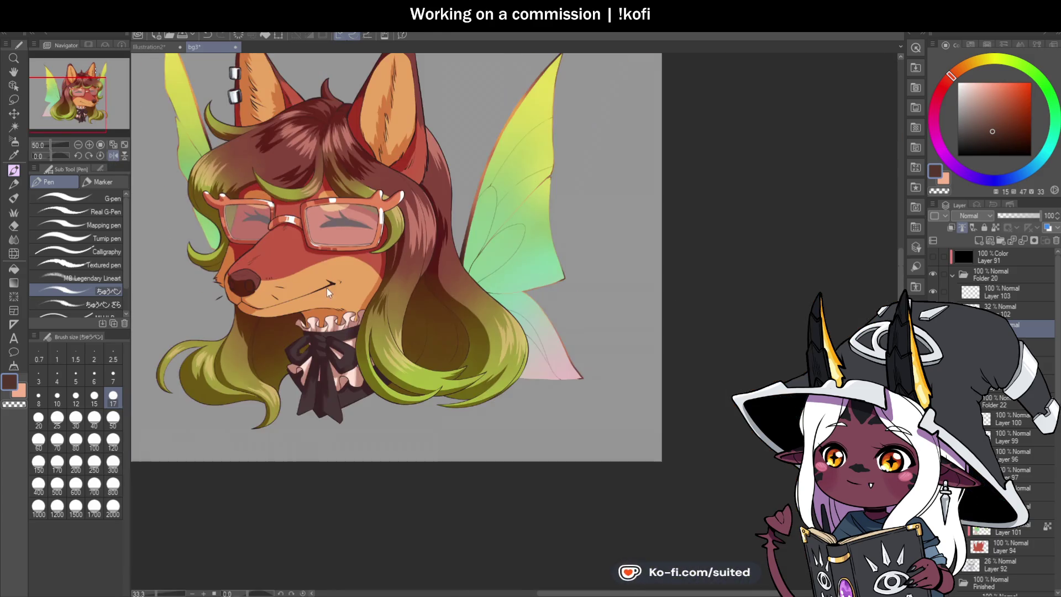
- Switch to the transparent colour and trim the wing vein running toward the wing tip
{"action": "scroll", "coordinate": [420, 304], "scroll_direction": "down", "scroll_amount": 1}
{"action": "scroll", "coordinate": [497, 178], "scroll_direction": "up", "scroll_amount": 3}
{"action": "scroll", "coordinate": [497, 178], "scroll_direction": "up", "scroll_amount": 1}
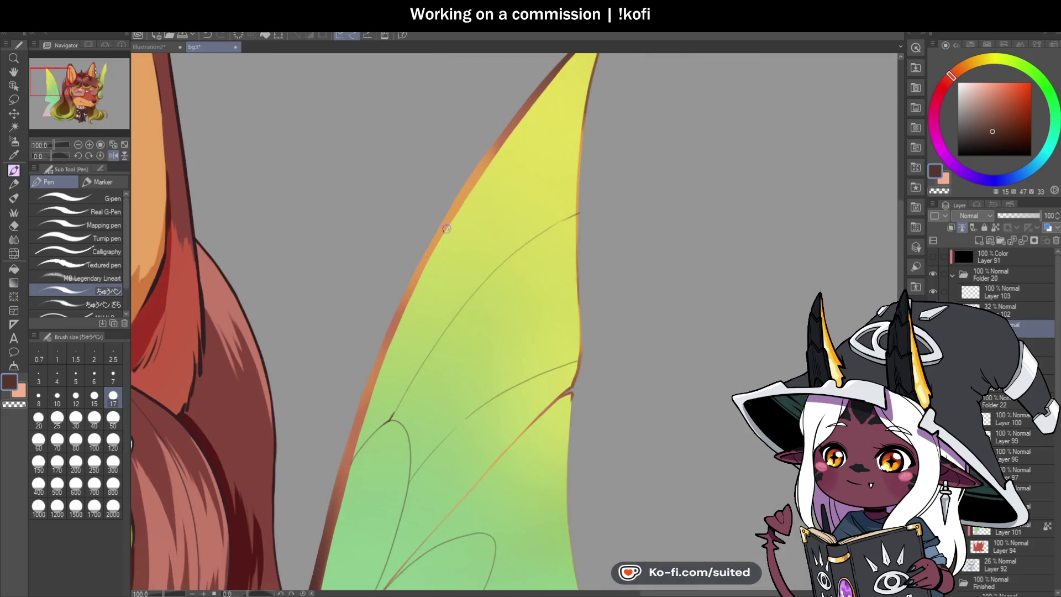
{"action": "scroll", "coordinate": [573, 102], "scroll_direction": "down", "scroll_amount": 2}
{"action": "scroll", "coordinate": [532, 139], "scroll_direction": "up", "scroll_amount": 6}
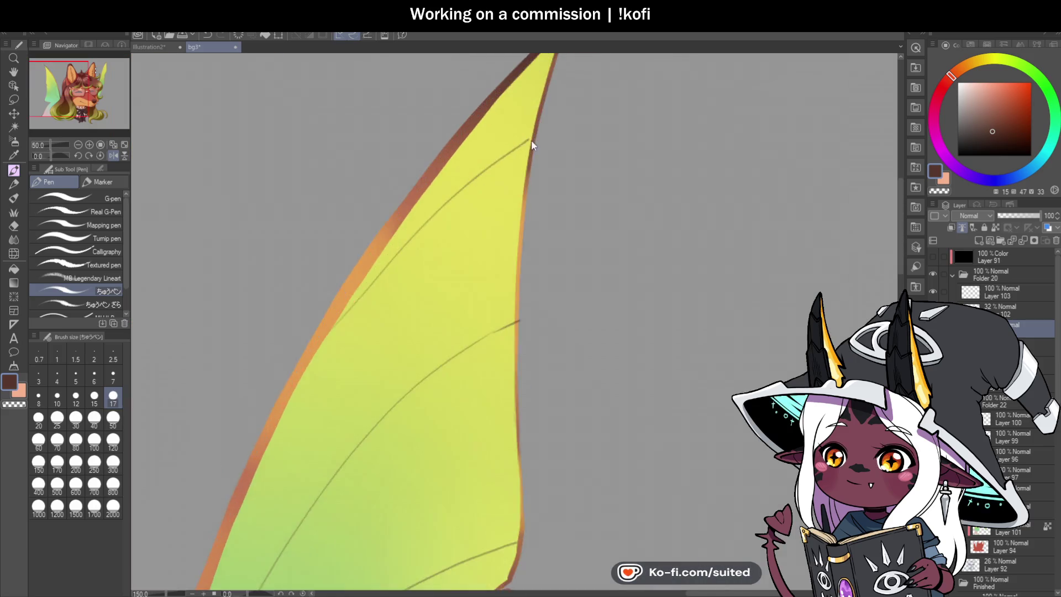
{"action": "key", "text": "c"}
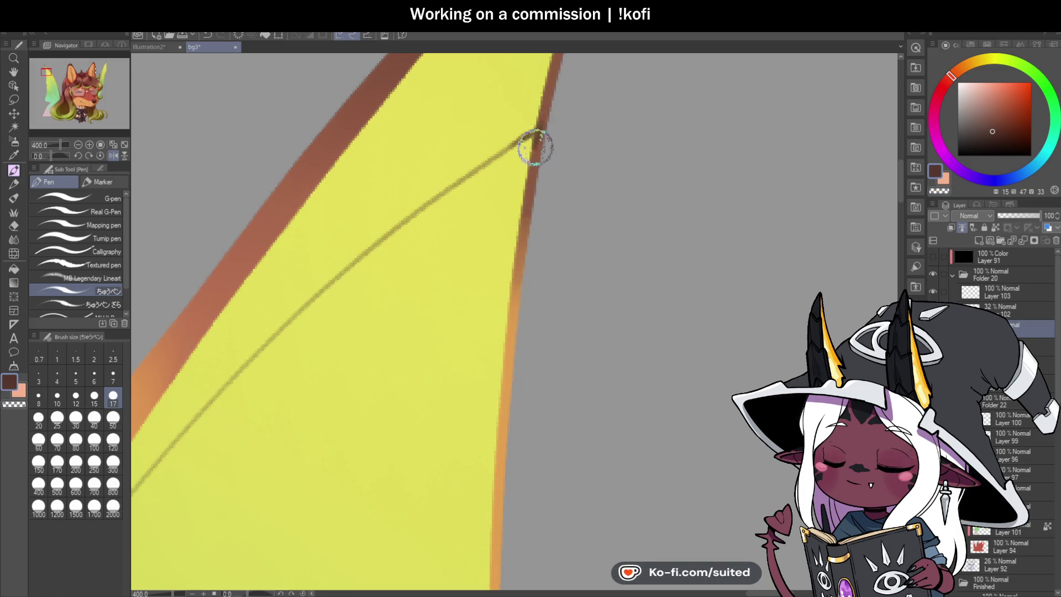
{"action": "scroll", "coordinate": [539, 131], "scroll_direction": "down", "scroll_amount": 6}
{"action": "scroll", "coordinate": [605, 208], "scroll_direction": "down", "scroll_amount": 3}
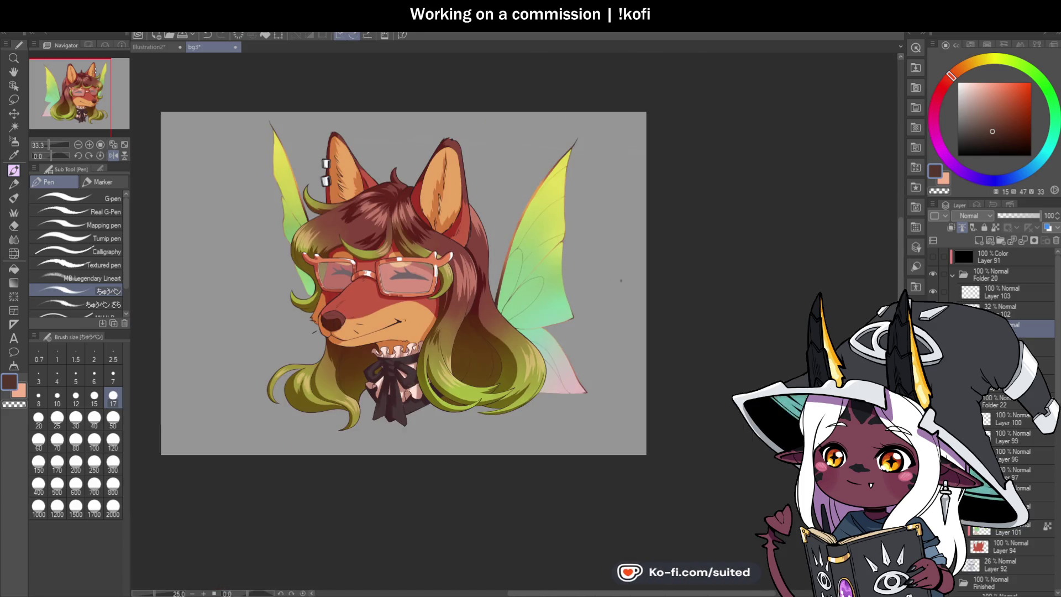
{"action": "scroll", "coordinate": [623, 287], "scroll_direction": "up", "scroll_amount": 5}
{"action": "scroll", "coordinate": [509, 269], "scroll_direction": "up", "scroll_amount": 2}
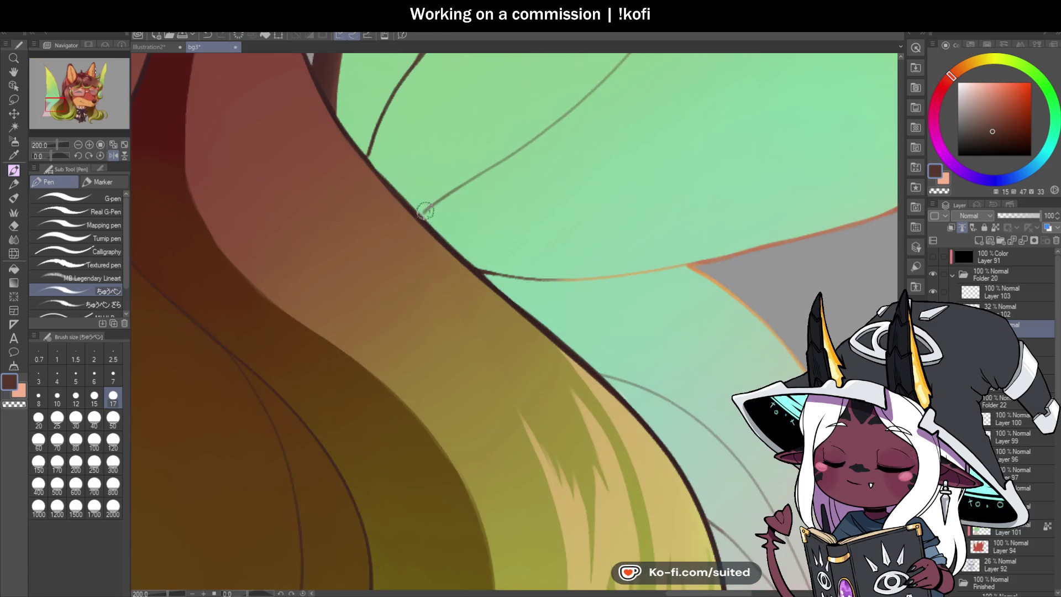
{"action": "scroll", "coordinate": [487, 252], "scroll_direction": "down", "scroll_amount": 2}
{"action": "left_click_drag", "start_coordinate": [341, 262], "coordinate": [645, 171]}
{"action": "scroll", "coordinate": [493, 270], "scroll_direction": "down", "scroll_amount": 3}
{"action": "scroll", "coordinate": [575, 289], "scroll_direction": "up", "scroll_amount": 5}
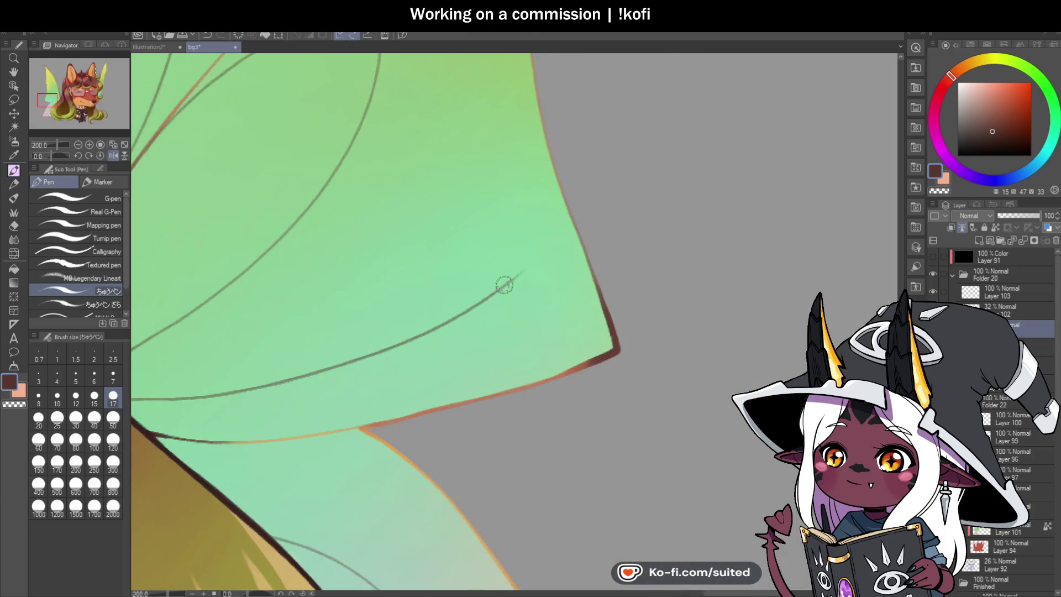
{"action": "scroll", "coordinate": [570, 216], "scroll_direction": "down", "scroll_amount": 6}
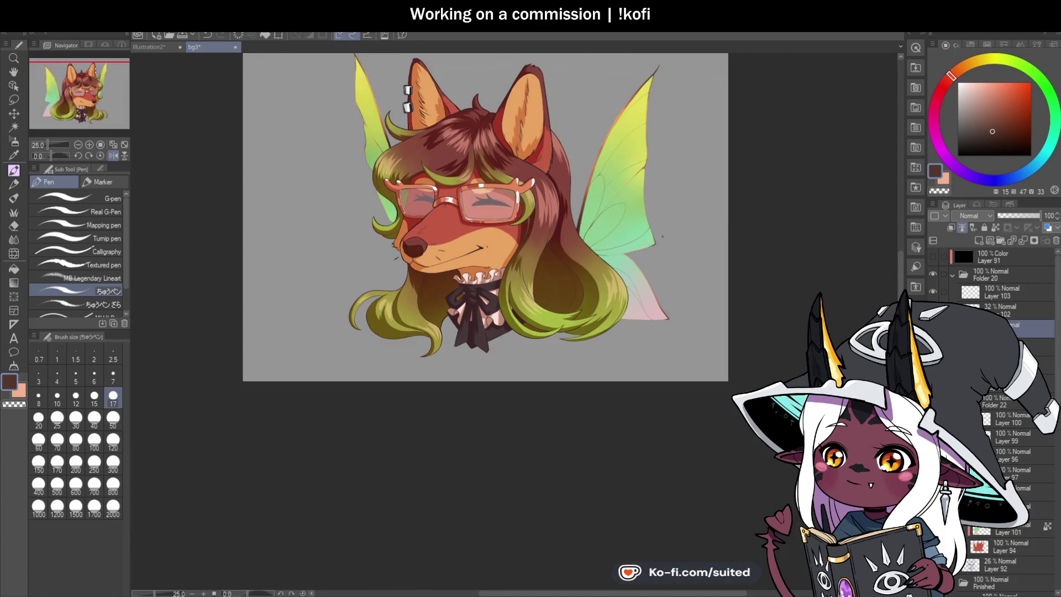
- Mirror the canvas view to recheck the wing veins
{"action": "key", "text": "h"}
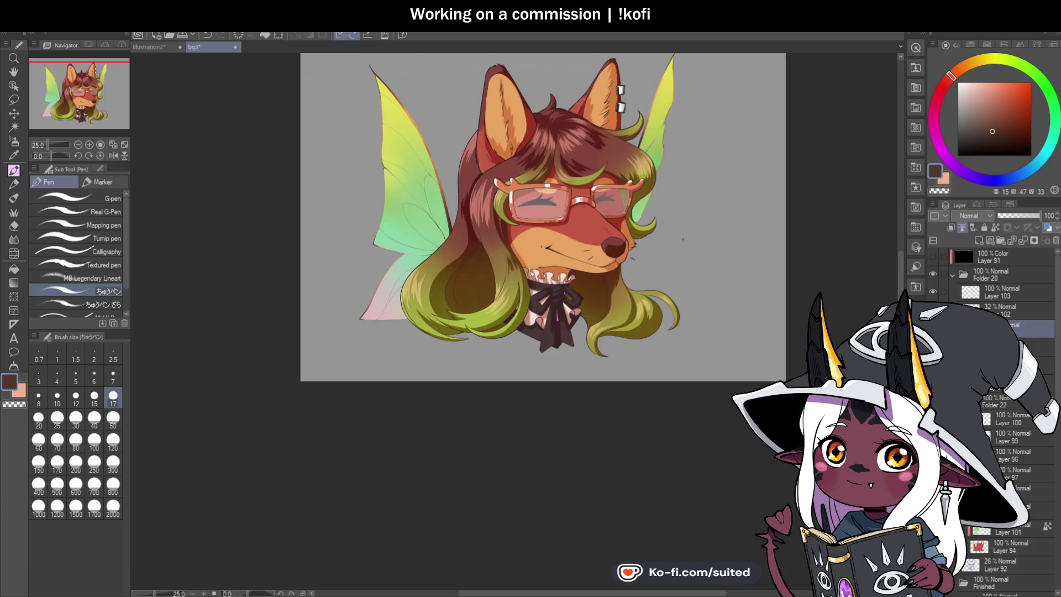
{"action": "scroll", "coordinate": [617, 161], "scroll_direction": "up", "scroll_amount": 4}
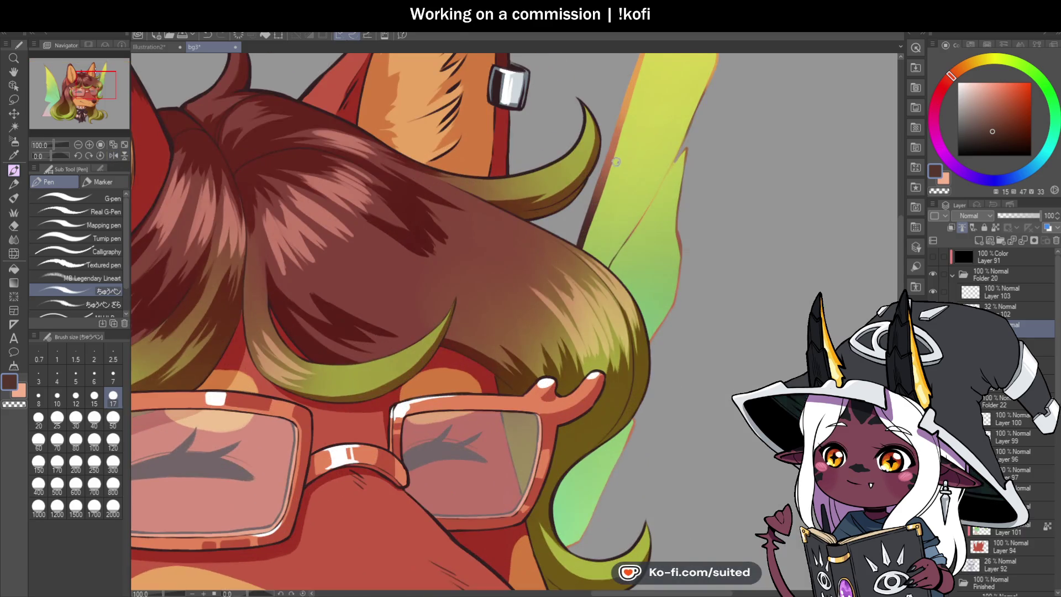
{"action": "scroll", "coordinate": [629, 169], "scroll_direction": "down", "scroll_amount": 3}
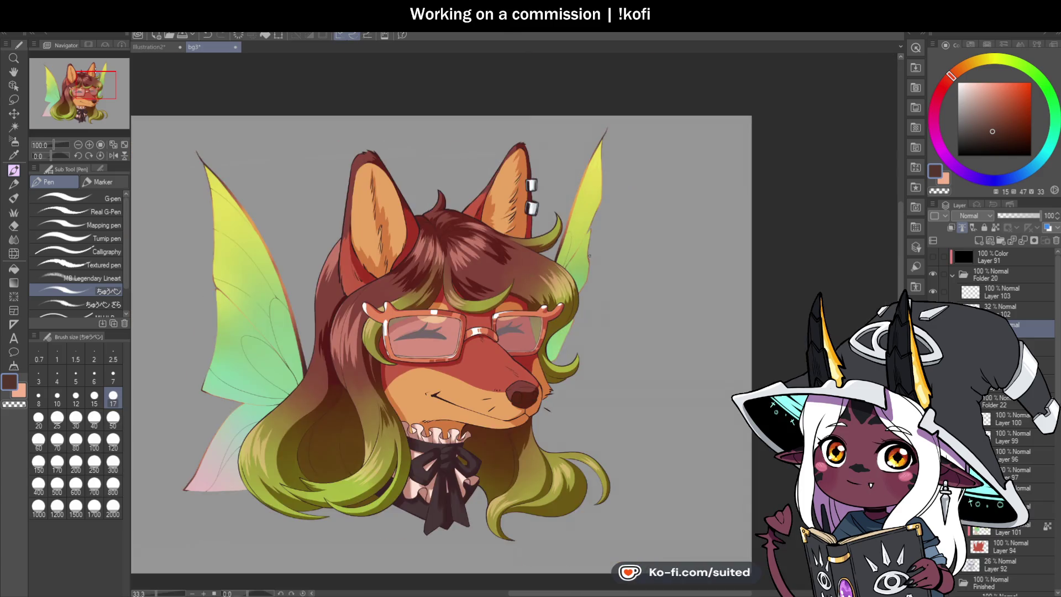
{"action": "scroll", "coordinate": [602, 155], "scroll_direction": "up", "scroll_amount": 4}
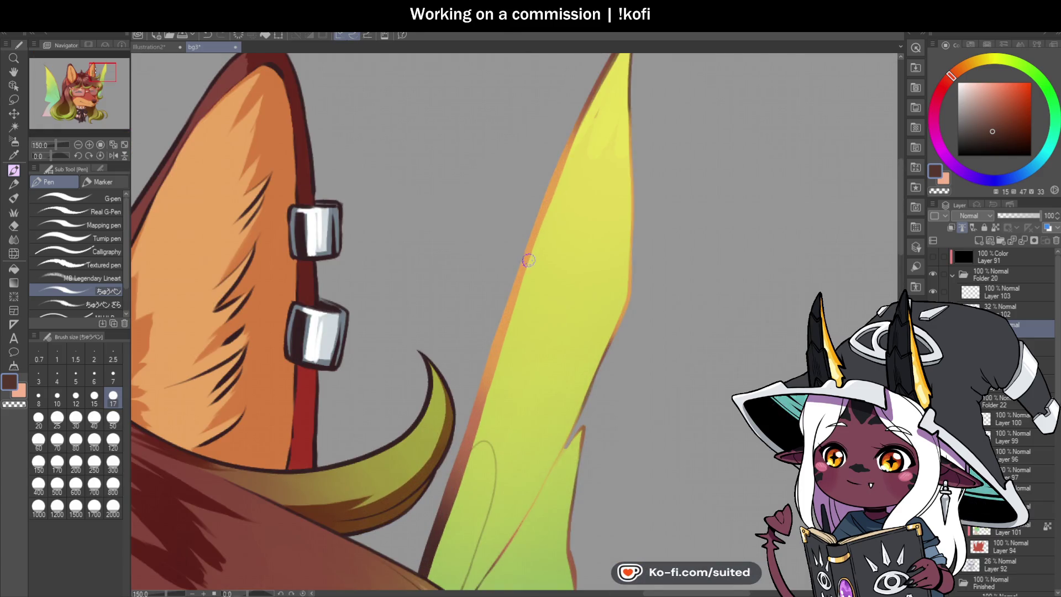
{"action": "scroll", "coordinate": [629, 74], "scroll_direction": "down", "scroll_amount": 2}
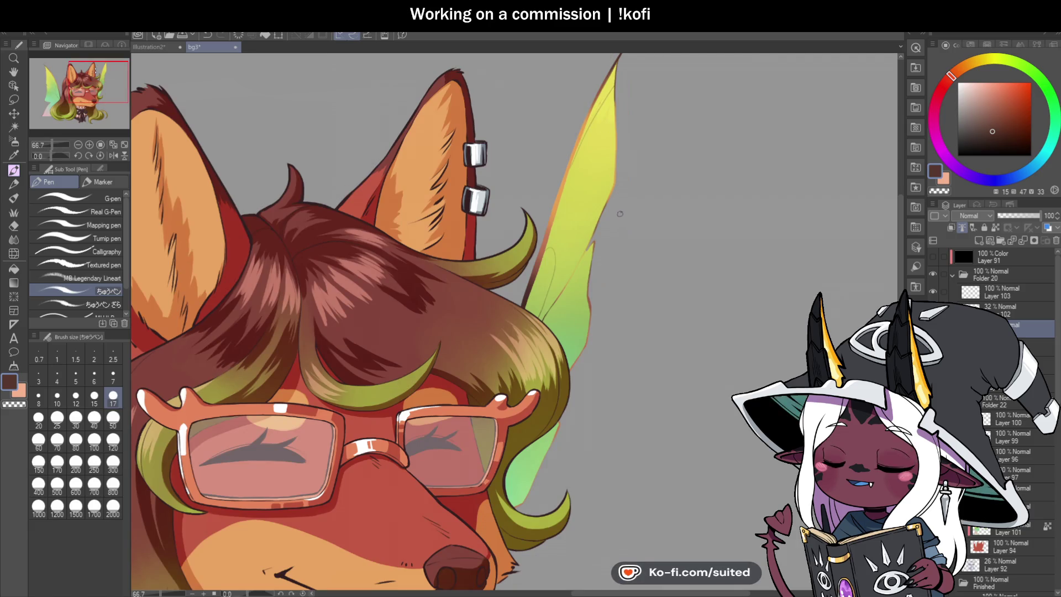
{"action": "scroll", "coordinate": [553, 187], "scroll_direction": "up", "scroll_amount": 3}
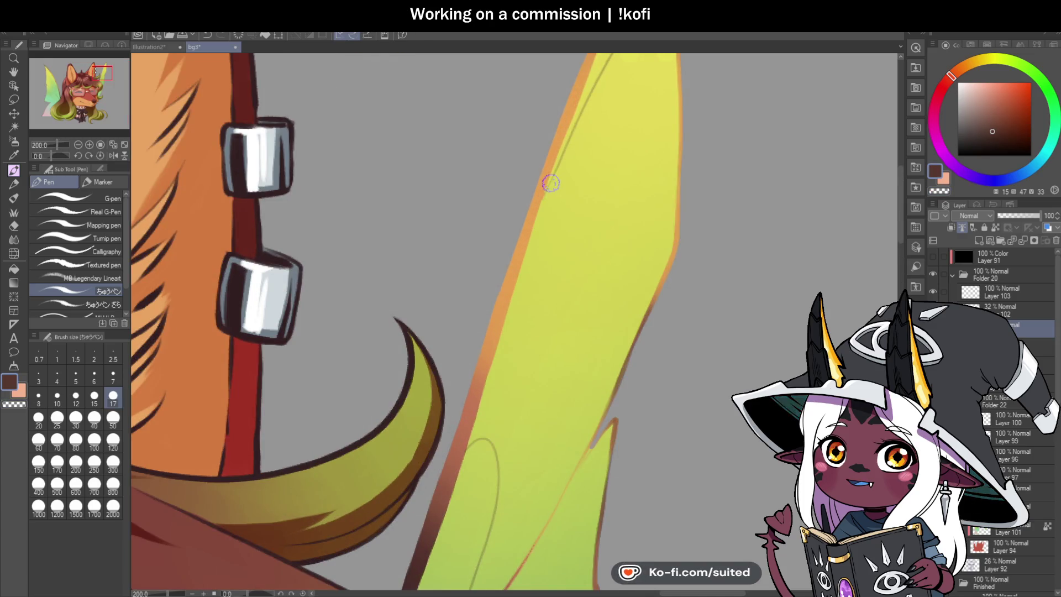
{"action": "scroll", "coordinate": [542, 202], "scroll_direction": "down", "scroll_amount": 4}
{"action": "scroll", "coordinate": [614, 232], "scroll_direction": "down", "scroll_amount": 1}
{"action": "scroll", "coordinate": [620, 193], "scroll_direction": "up", "scroll_amount": 3}
{"action": "scroll", "coordinate": [624, 152], "scroll_direction": "down", "scroll_amount": 1}
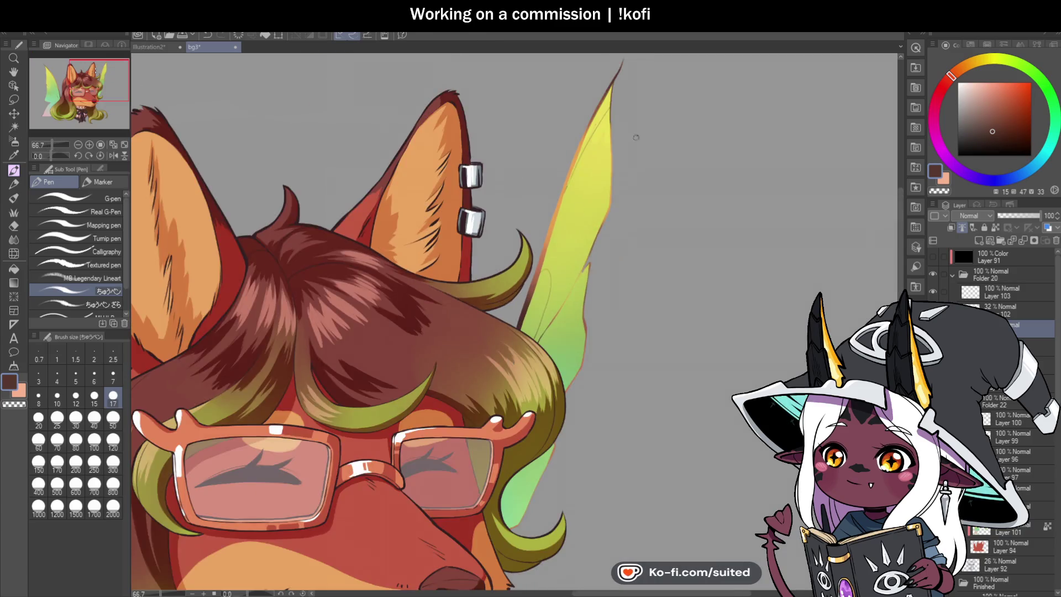
{"action": "scroll", "coordinate": [625, 153], "scroll_direction": "up", "scroll_amount": 1}
- Draw a thin vein up the upper wing and join it to the oval's top
{"action": "left_click_drag", "start_coordinate": [500, 332], "coordinate": [596, 162]}
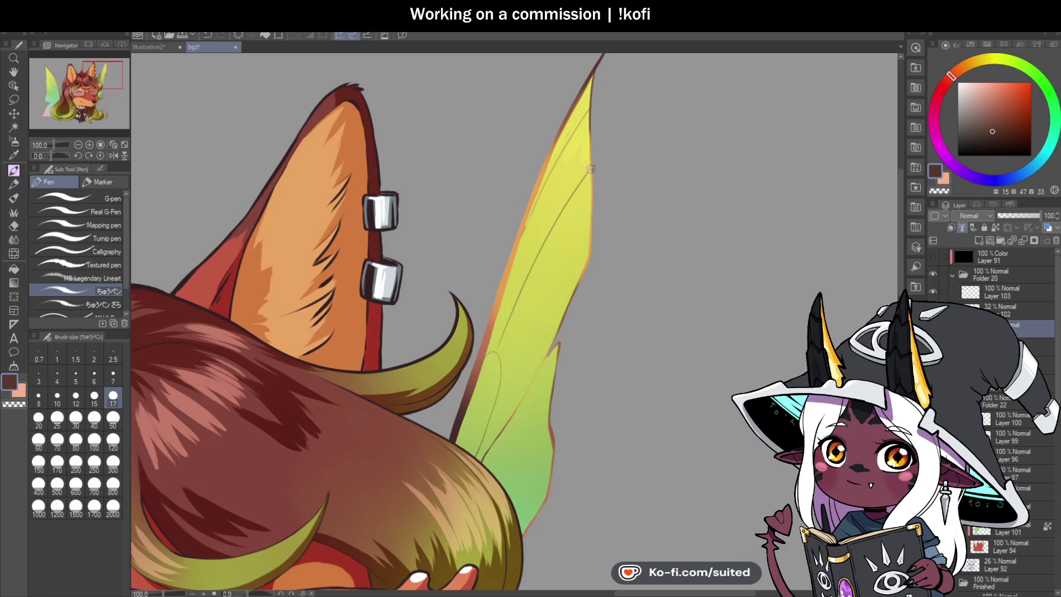
{"action": "scroll", "coordinate": [522, 327], "scroll_direction": "up", "scroll_amount": 4}
{"action": "mouse_move", "coordinate": [530, 266]}
{"action": "left_mouse_down"}
{"action": "mouse_move", "coordinate": [521, 284]}
{"action": "mouse_move", "coordinate": [630, 156]}
{"action": "left_mouse_up"}
{"action": "scroll", "coordinate": [522, 284], "scroll_direction": "down", "scroll_amount": 4}
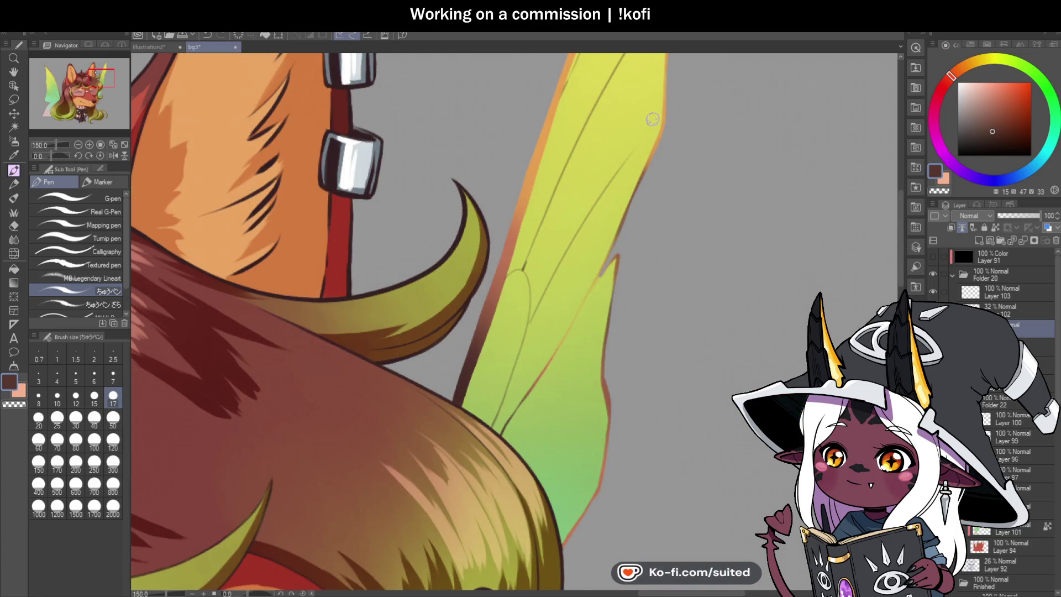
{"action": "scroll", "coordinate": [632, 154], "scroll_direction": "up", "scroll_amount": 1}
{"action": "scroll", "coordinate": [665, 92], "scroll_direction": "down", "scroll_amount": 5}
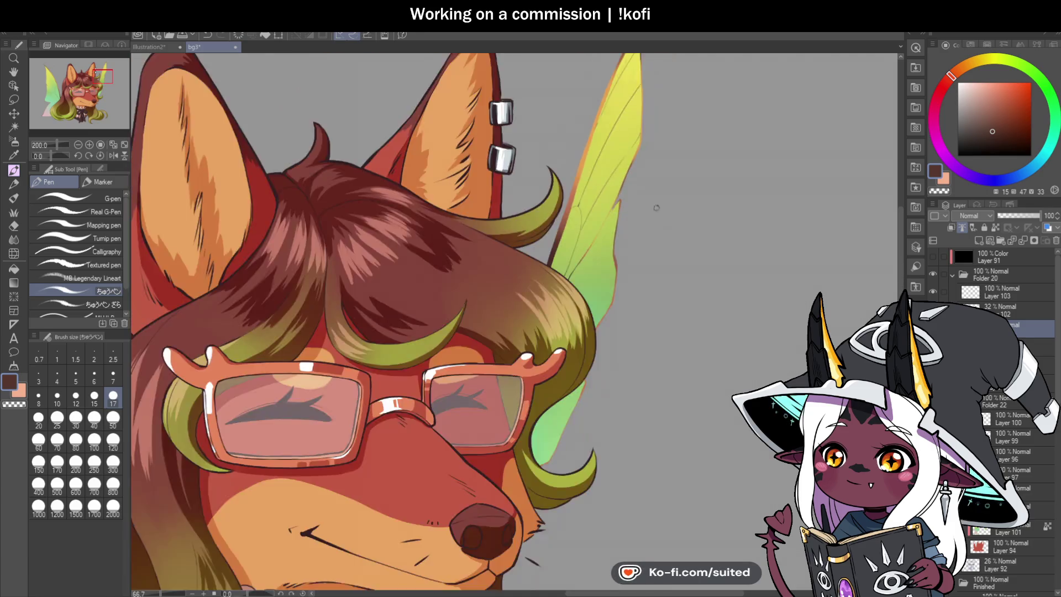
{"action": "scroll", "coordinate": [661, 282], "scroll_direction": "up", "scroll_amount": 5}
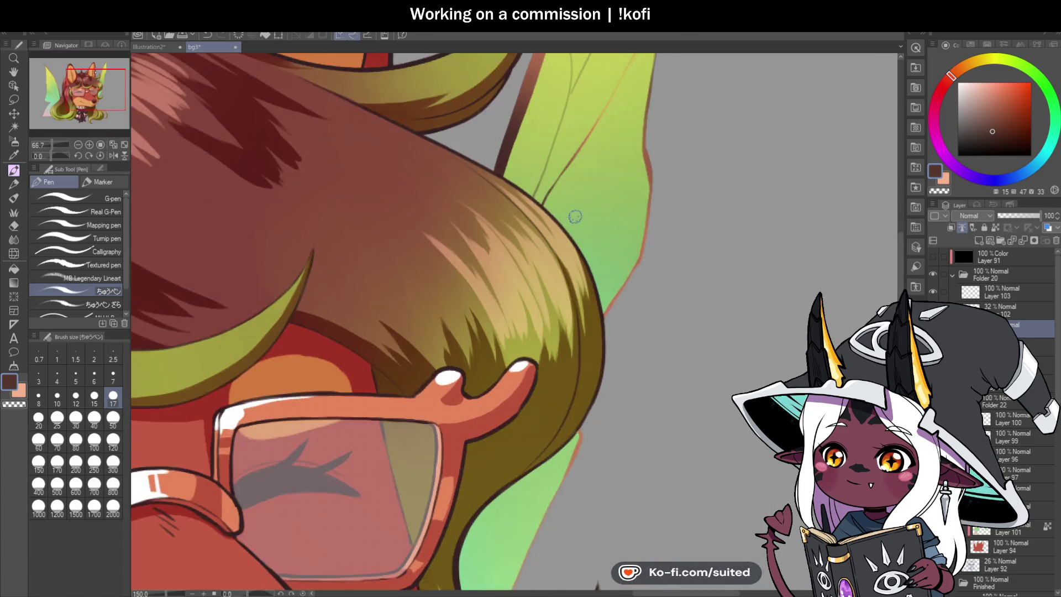
{"action": "scroll", "coordinate": [591, 275], "scroll_direction": "down", "scroll_amount": 5}
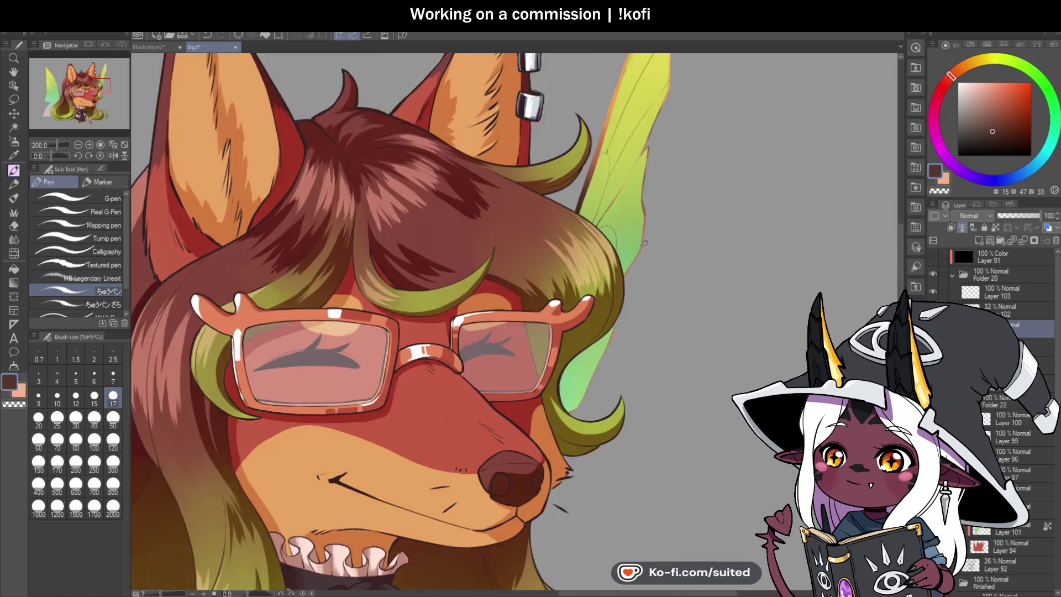
{"action": "scroll", "coordinate": [668, 287], "scroll_direction": "up", "scroll_amount": 4}
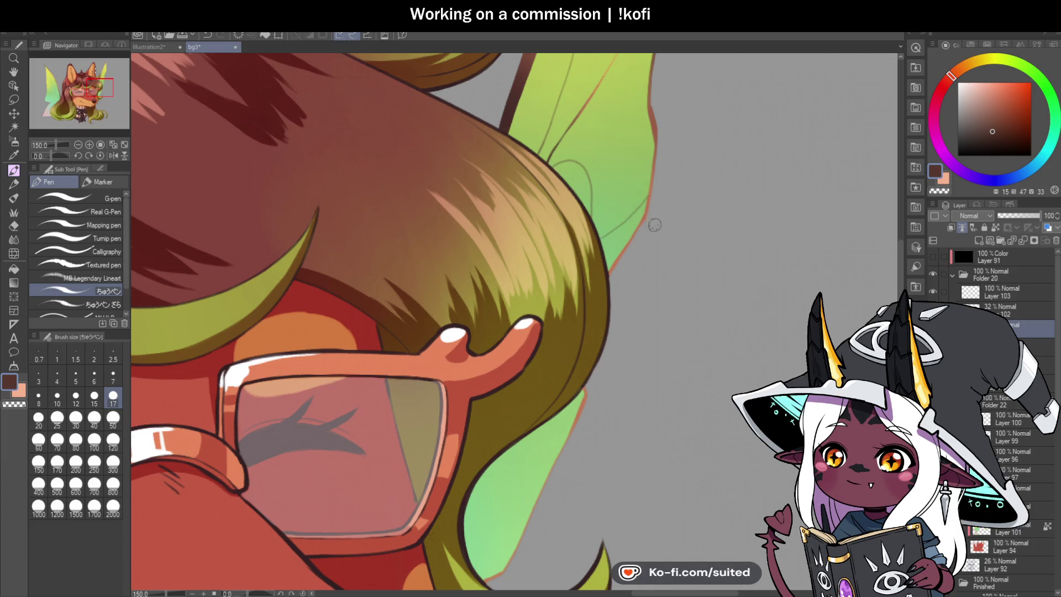
{"action": "scroll", "coordinate": [664, 221], "scroll_direction": "down", "scroll_amount": 3}
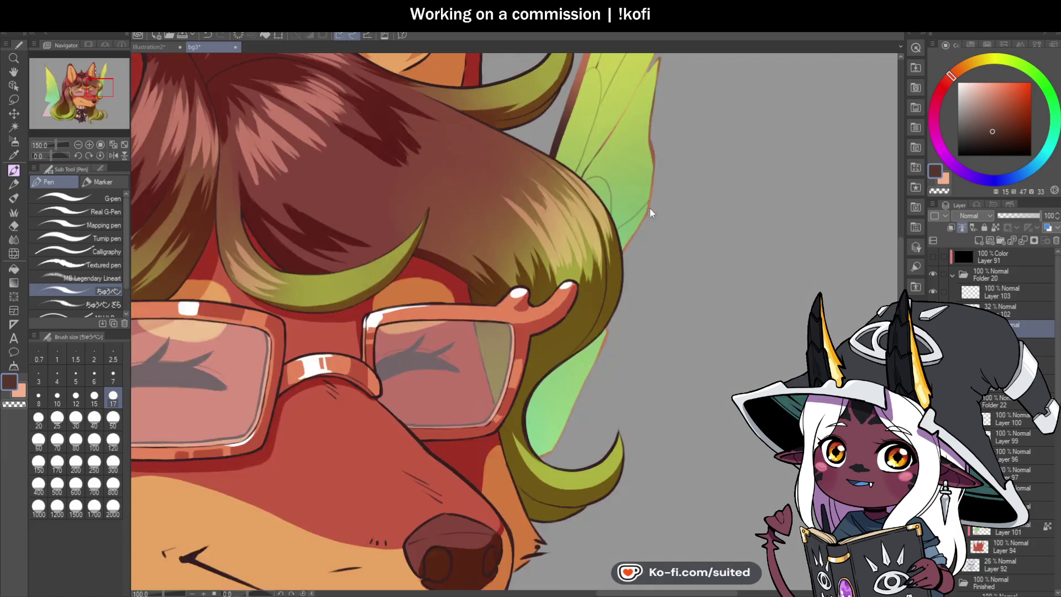
{"action": "scroll", "coordinate": [658, 231], "scroll_direction": "down", "scroll_amount": 2}
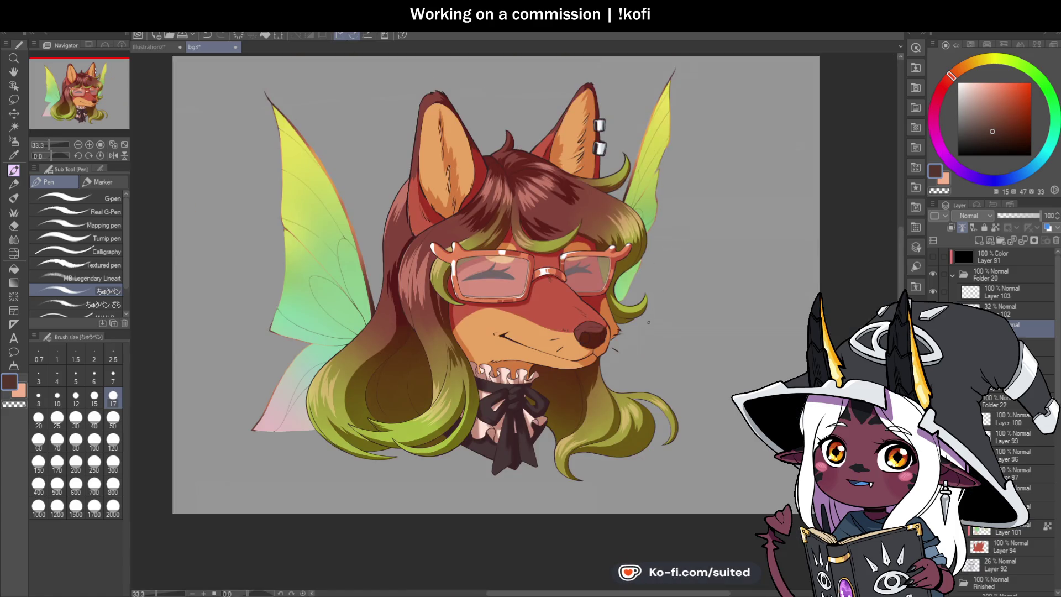
{"action": "scroll", "coordinate": [624, 277], "scroll_direction": "up", "scroll_amount": 6}
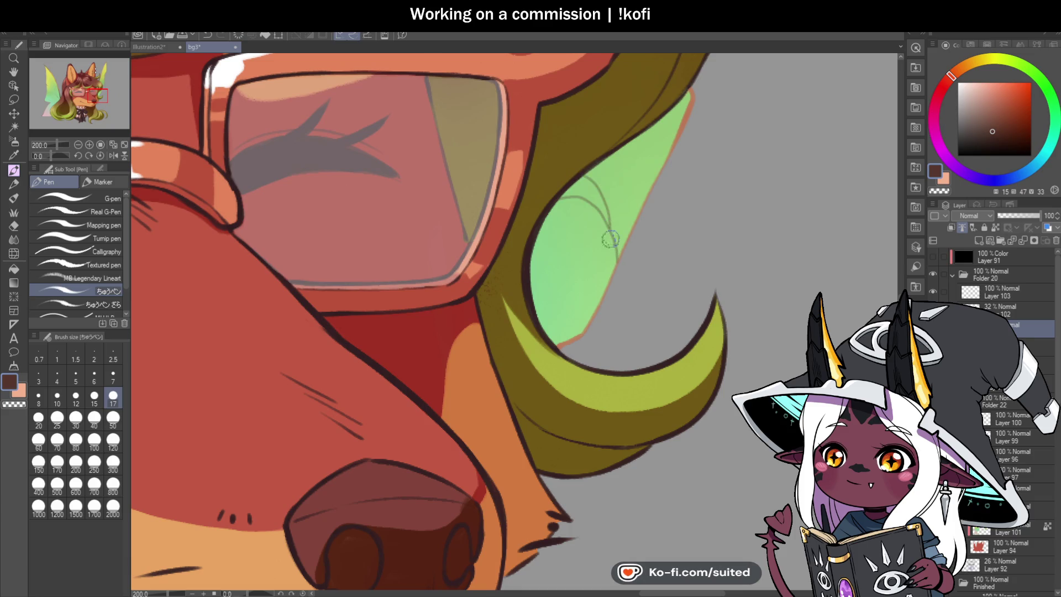
{"action": "scroll", "coordinate": [622, 297], "scroll_direction": "down", "scroll_amount": 7}
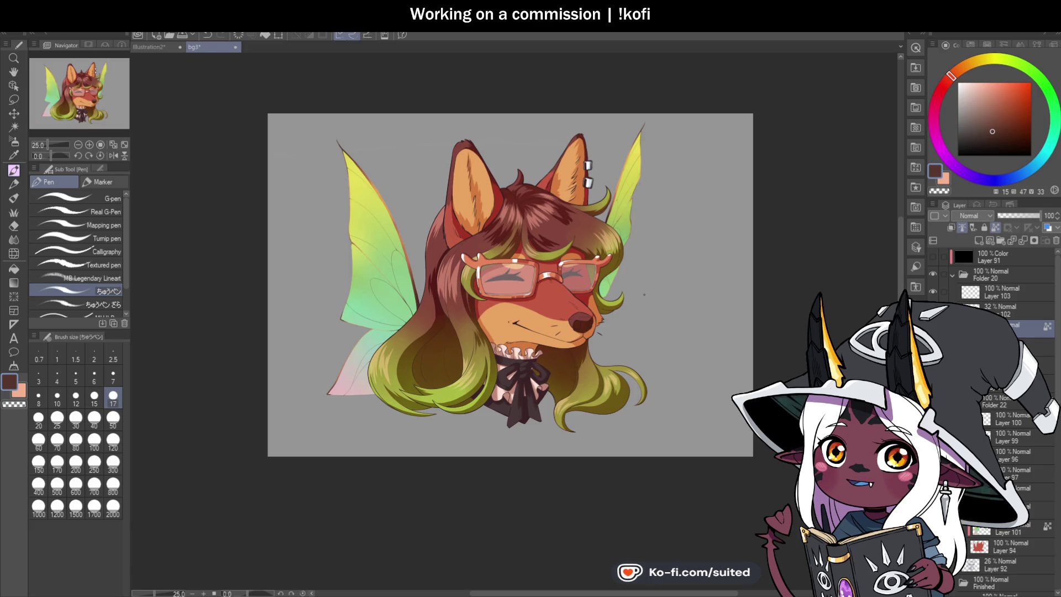
- Switch to the large blending brush and look over the wings
{"action": "scroll", "coordinate": [377, 268], "scroll_direction": "up", "scroll_amount": 5}
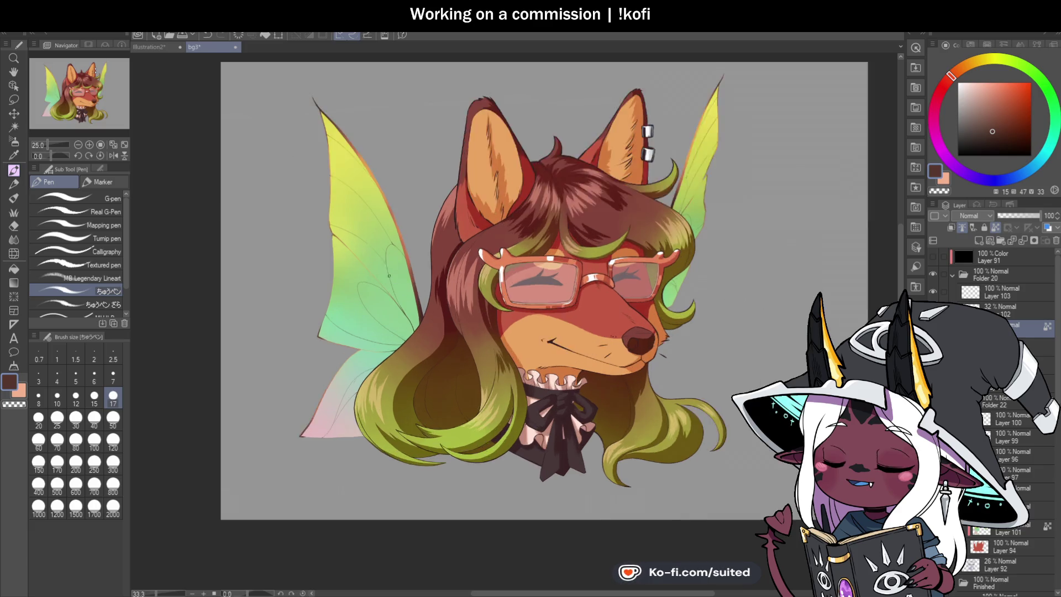
{"action": "key", "text": "b"}
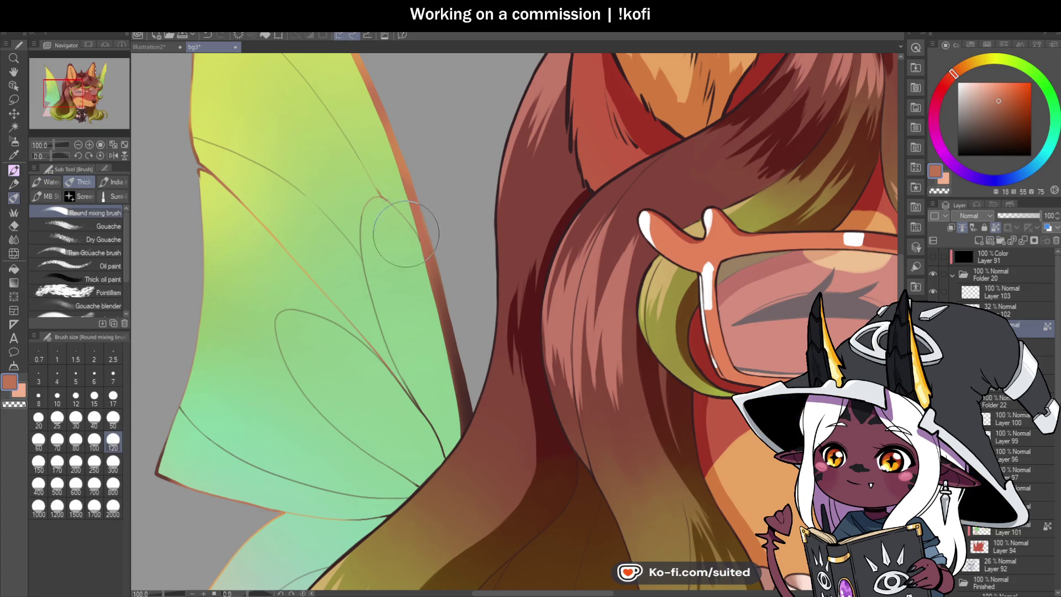
{"action": "scroll", "coordinate": [207, 140], "scroll_direction": "down", "scroll_amount": 1}
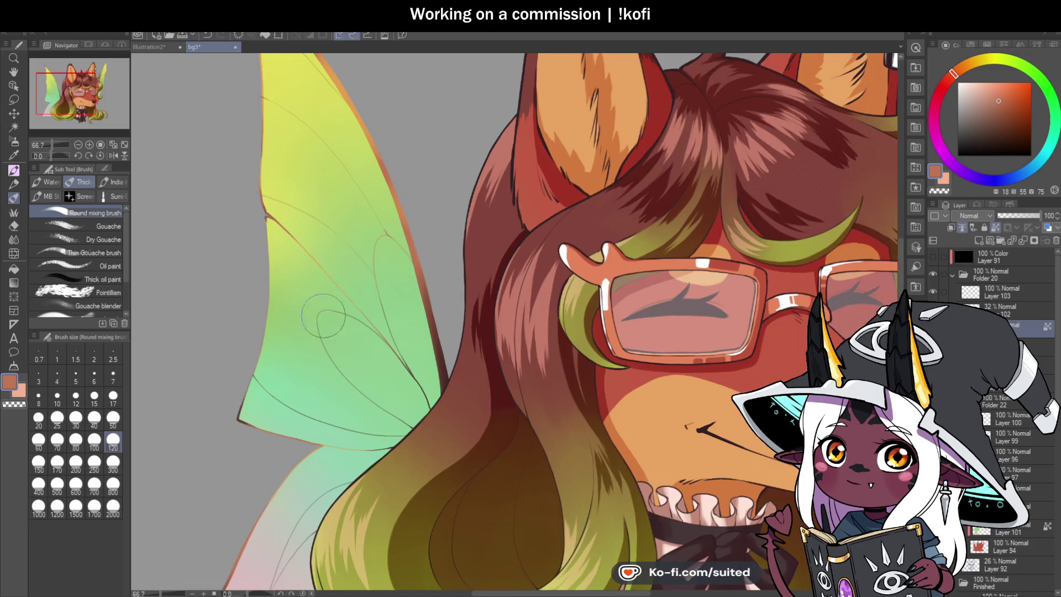
{"action": "scroll", "coordinate": [363, 387], "scroll_direction": "down", "scroll_amount": 1}
{"action": "scroll", "coordinate": [365, 387], "scroll_direction": "up", "scroll_amount": 2}
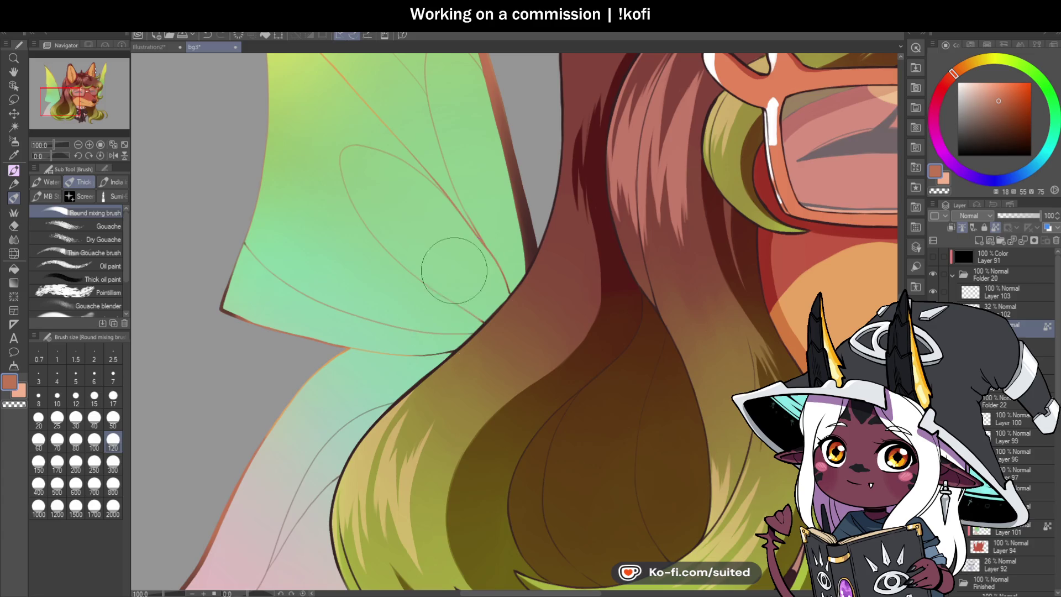
{"action": "scroll", "coordinate": [442, 309], "scroll_direction": "down", "scroll_amount": 1}
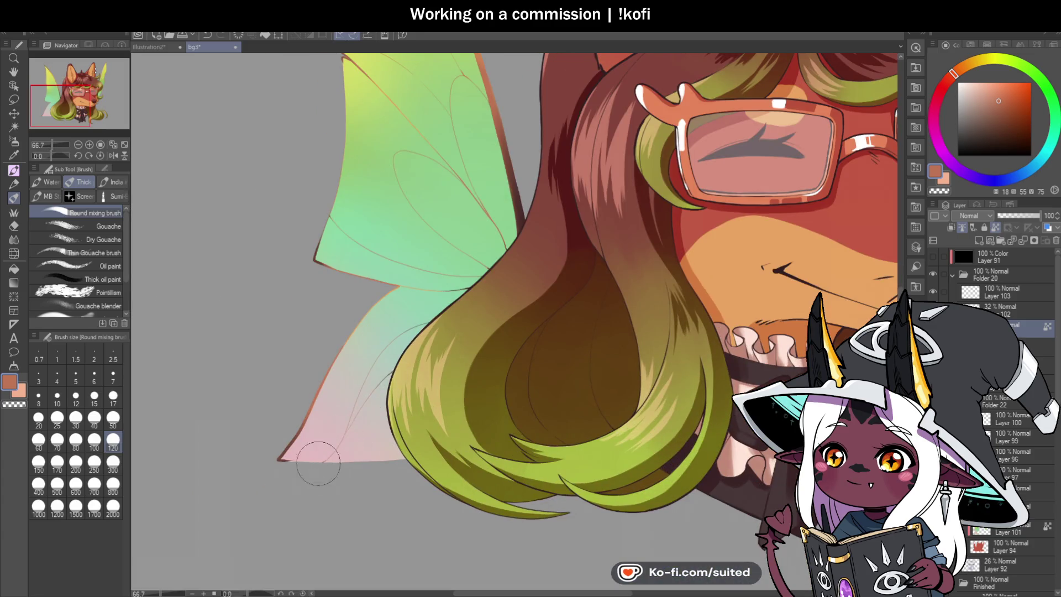
{"action": "scroll", "coordinate": [329, 445], "scroll_direction": "down", "scroll_amount": 2}
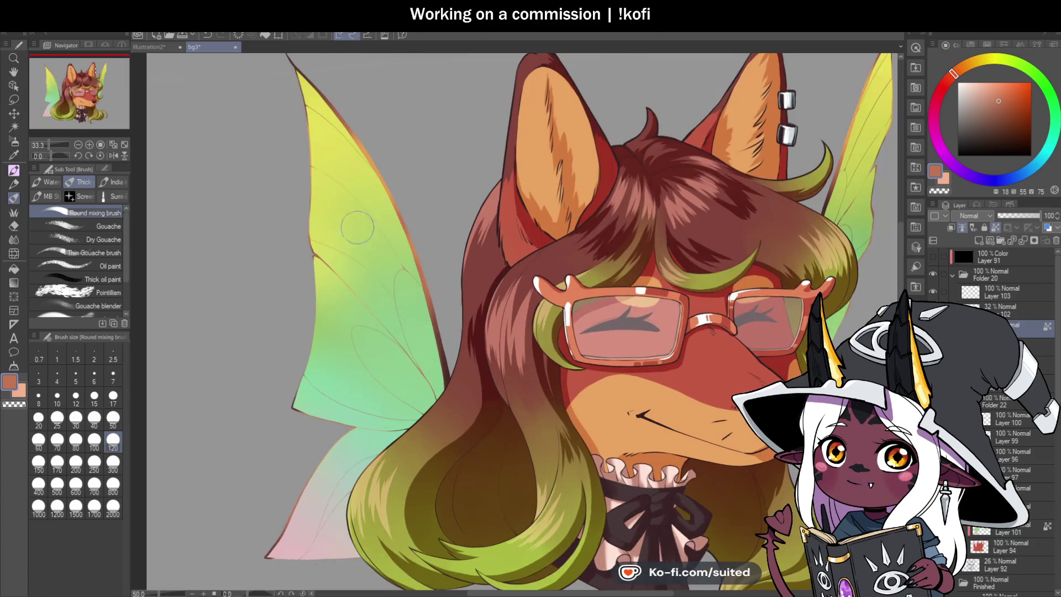
{"action": "scroll", "coordinate": [379, 265], "scroll_direction": "down", "scroll_amount": 2}
{"action": "scroll", "coordinate": [655, 182], "scroll_direction": "up", "scroll_amount": 3}
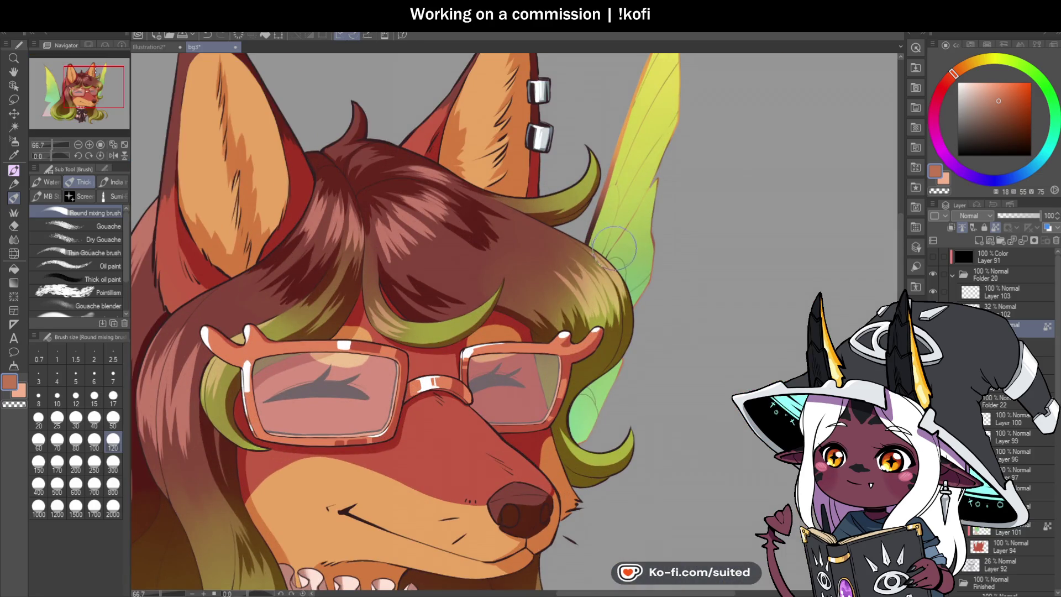
{"action": "scroll", "coordinate": [597, 373], "scroll_direction": "up", "scroll_amount": 2}
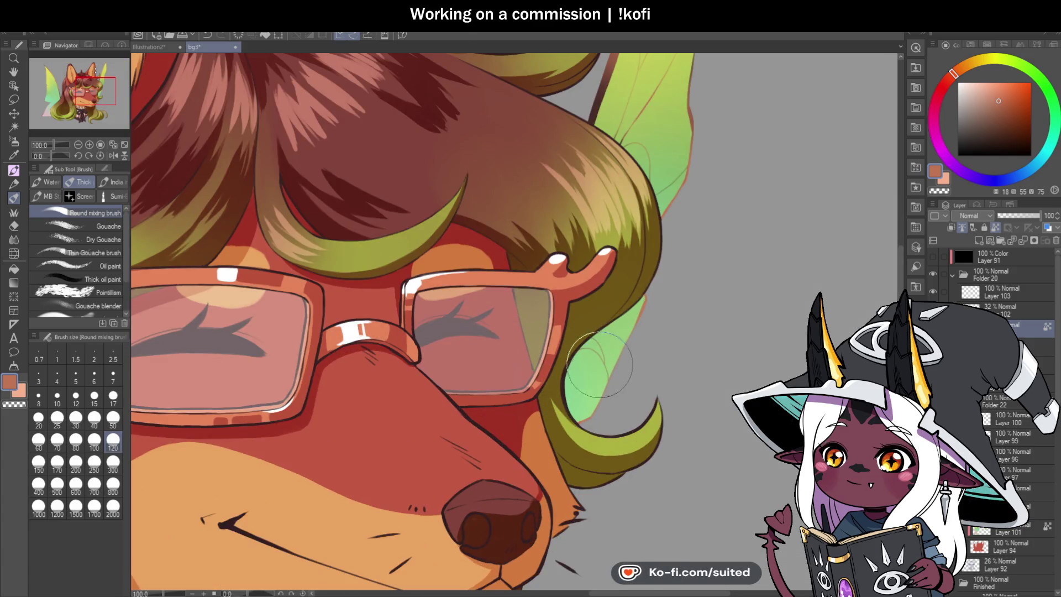
{"action": "scroll", "coordinate": [608, 387], "scroll_direction": "down", "scroll_amount": 3}
{"action": "scroll", "coordinate": [584, 202], "scroll_direction": "up", "scroll_amount": 3}
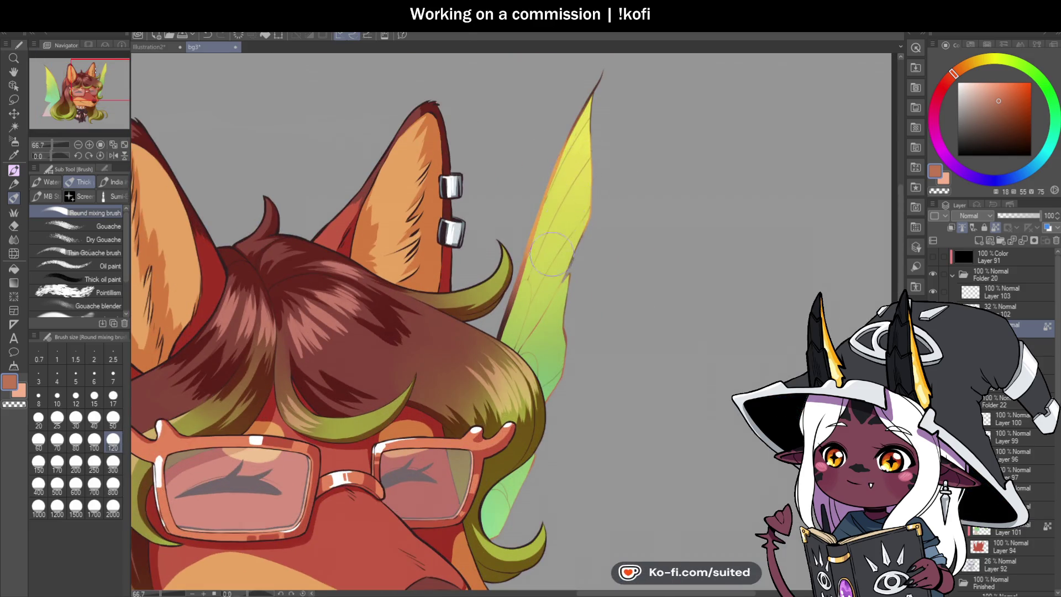
{"action": "scroll", "coordinate": [619, 182], "scroll_direction": "down", "scroll_amount": 3}
{"action": "scroll", "coordinate": [584, 119], "scroll_direction": "up", "scroll_amount": 3}
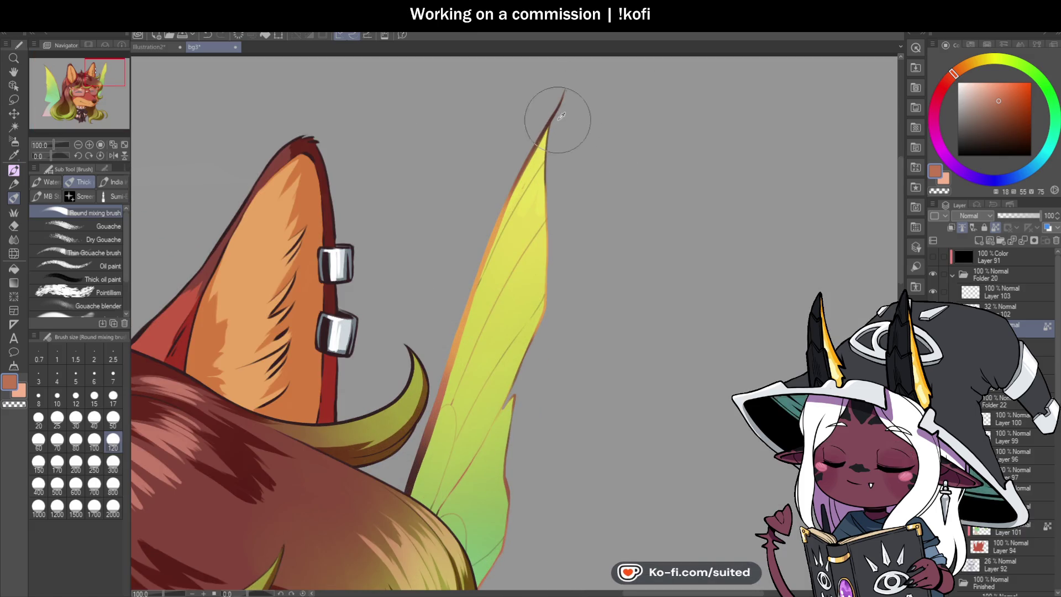
- Sample the dark brown from the wing-tip line and return to the mixing brush
{"action": "key", "text": "i"}
{"action": "left_click", "coordinate": [554, 113]}
{"action": "key", "text": "b"}
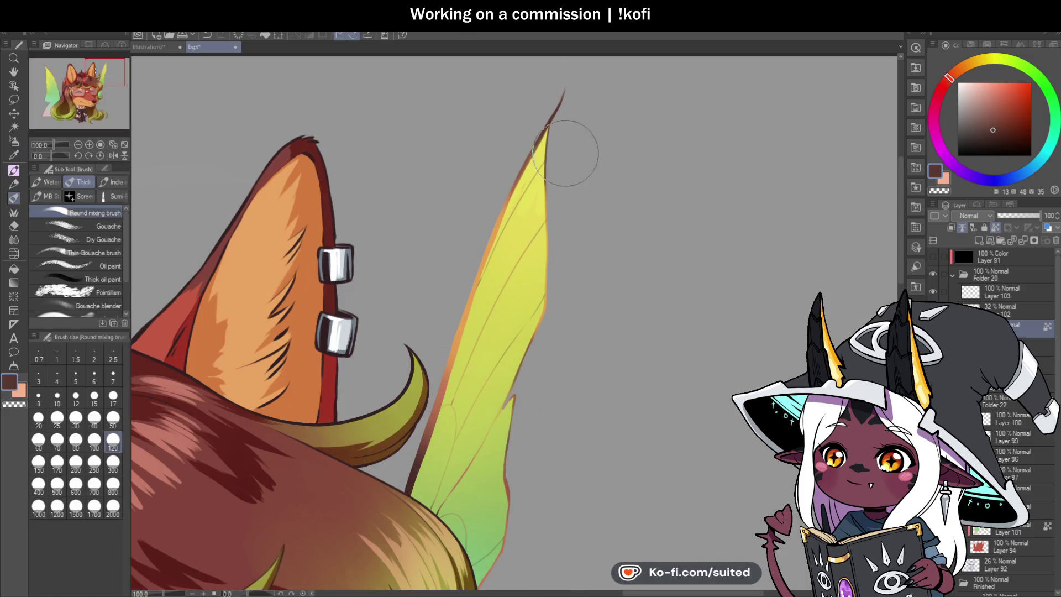
{"action": "scroll", "coordinate": [668, 185], "scroll_direction": "down", "scroll_amount": 3}
{"action": "scroll", "coordinate": [442, 332], "scroll_direction": "up", "scroll_amount": 2}
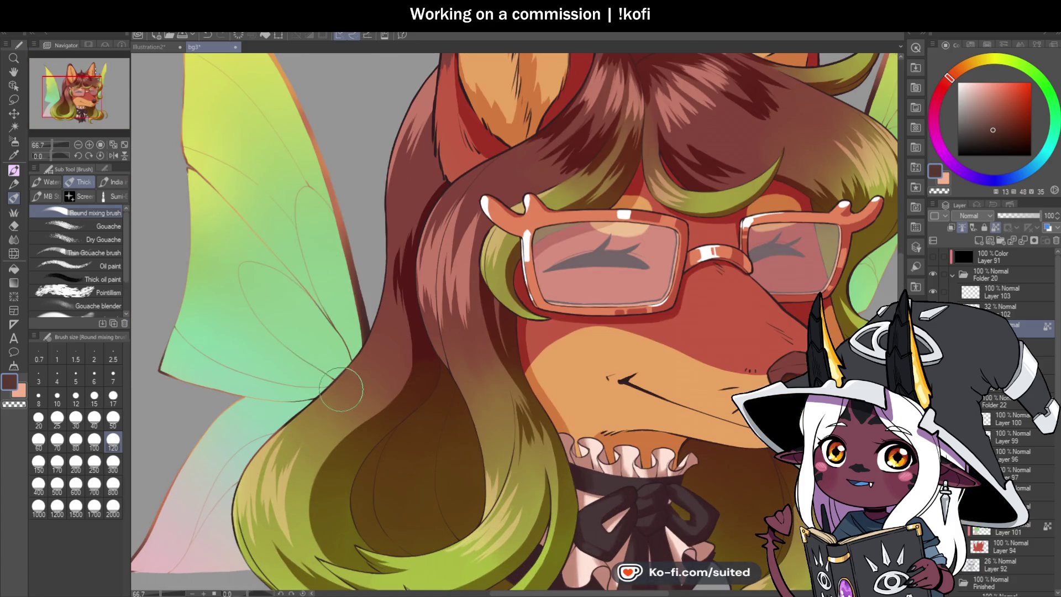
{"action": "scroll", "coordinate": [470, 248], "scroll_direction": "down", "scroll_amount": 2}
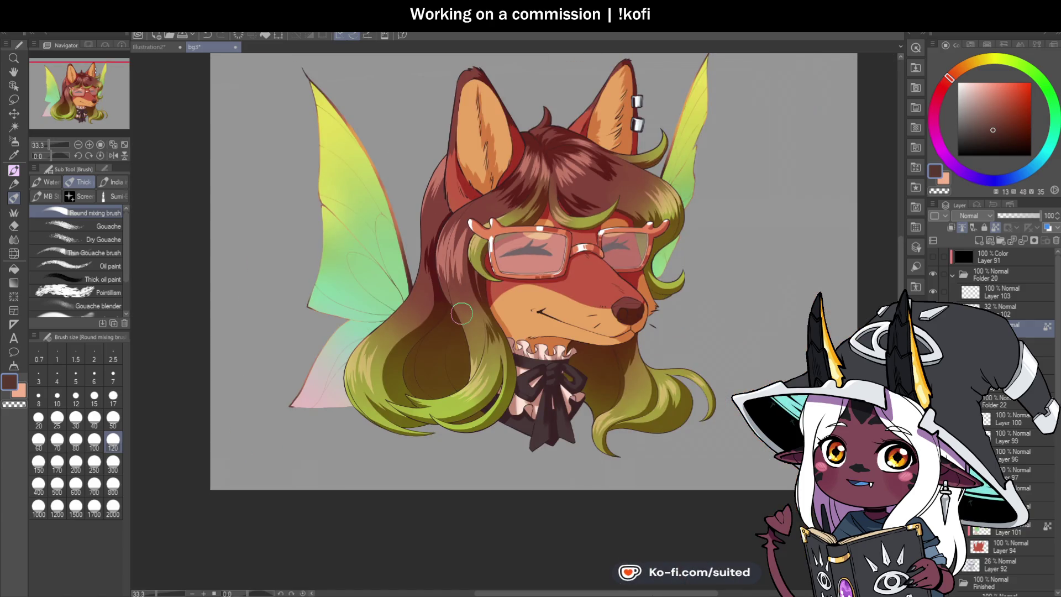
{"action": "scroll", "coordinate": [307, 217], "scroll_direction": "up", "scroll_amount": 2}
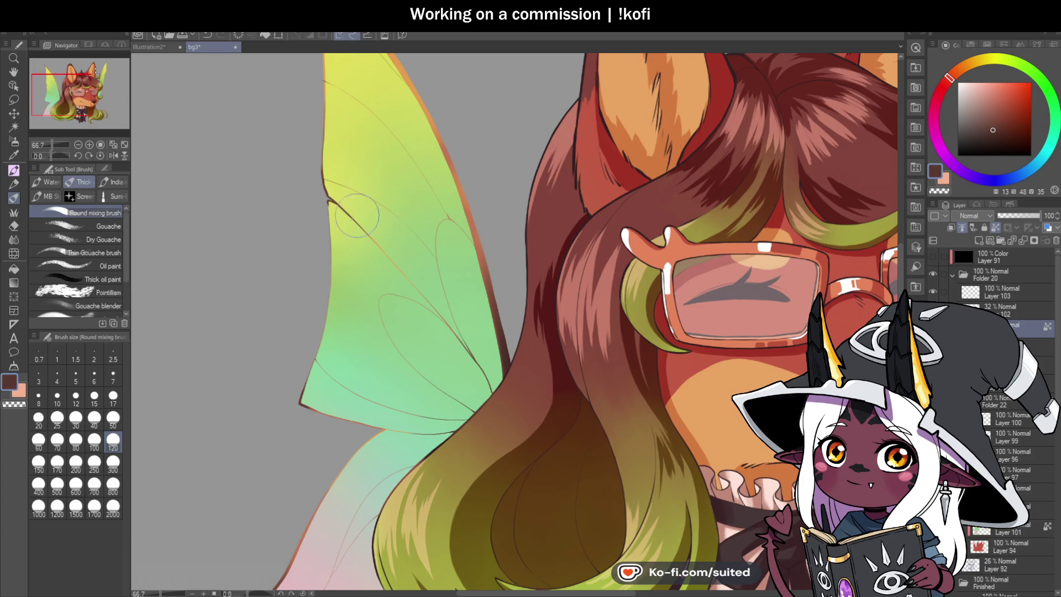
{"action": "scroll", "coordinate": [372, 161], "scroll_direction": "down", "scroll_amount": 1}
{"action": "scroll", "coordinate": [373, 161], "scroll_direction": "down", "scroll_amount": 1}
{"action": "scroll", "coordinate": [333, 384], "scroll_direction": "up", "scroll_amount": 2}
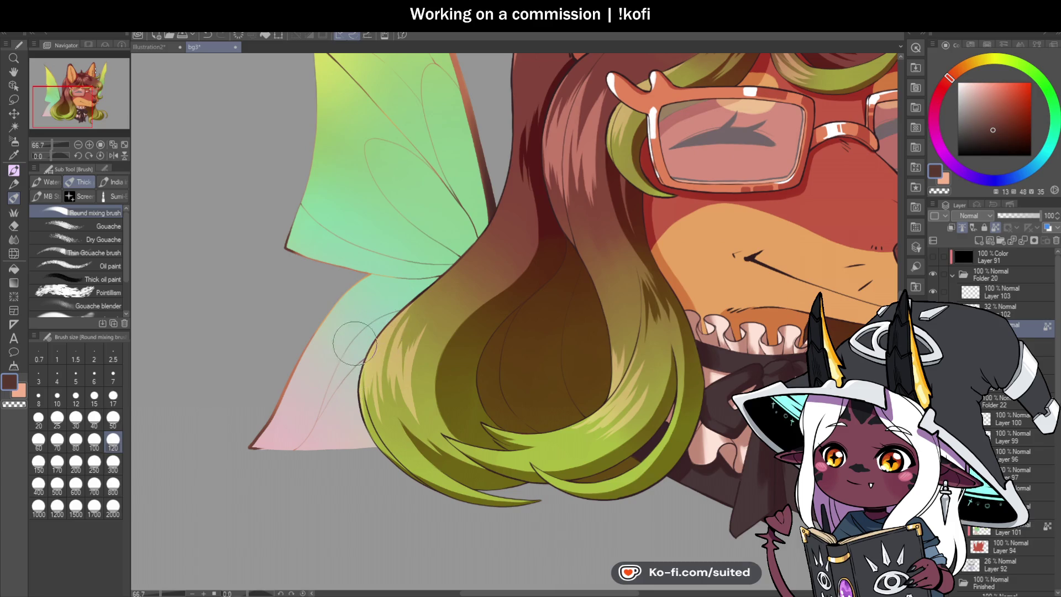
{"action": "scroll", "coordinate": [289, 337], "scroll_direction": "down", "scroll_amount": 3}
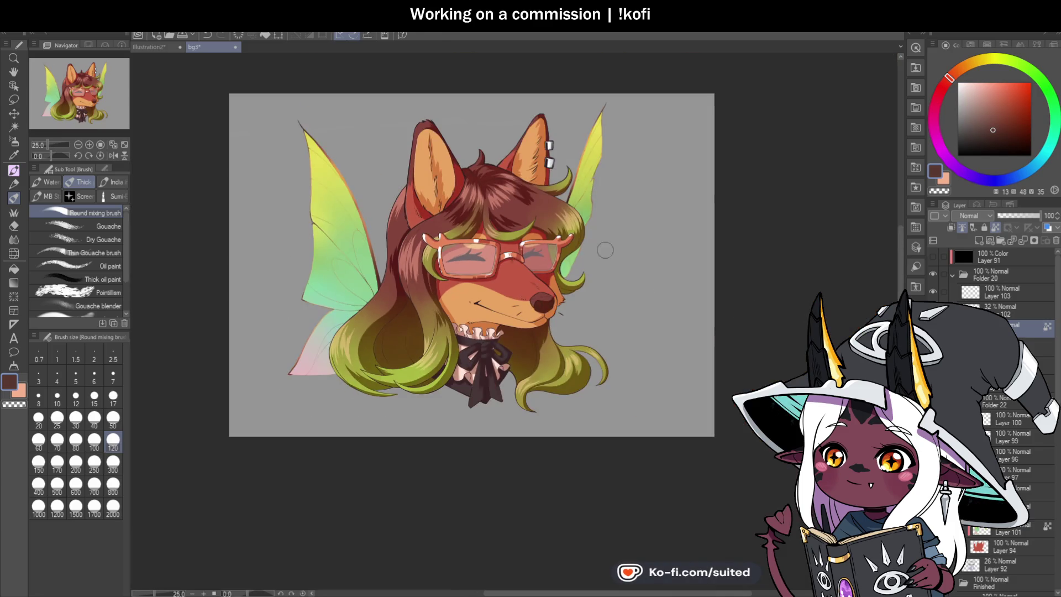
{"action": "scroll", "coordinate": [575, 251], "scroll_direction": "up", "scroll_amount": 1}
{"action": "scroll", "coordinate": [572, 254], "scroll_direction": "up", "scroll_amount": 2}
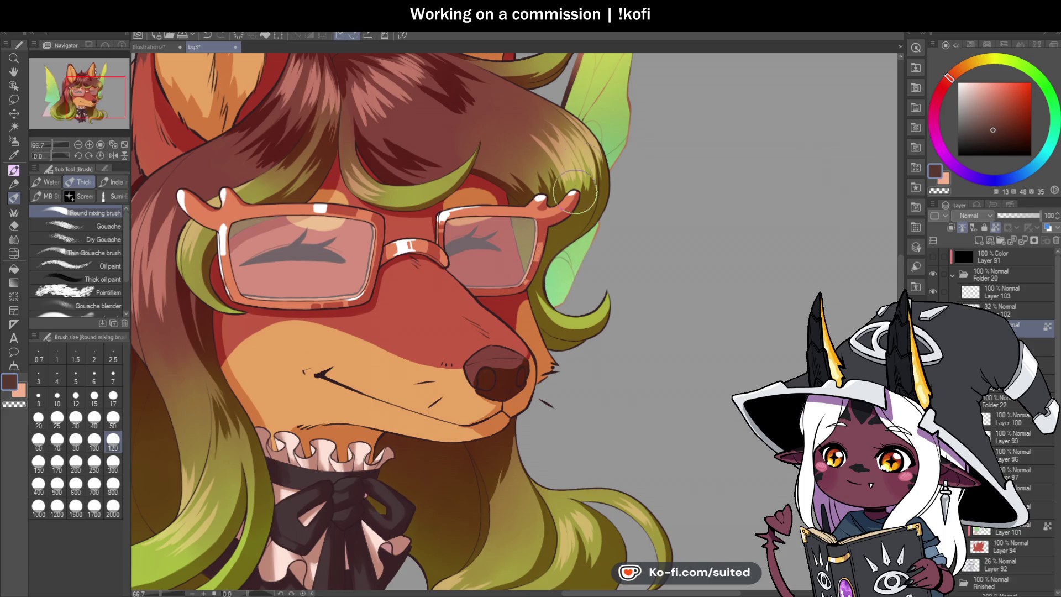
{"action": "scroll", "coordinate": [595, 175], "scroll_direction": "down", "scroll_amount": 2}
{"action": "scroll", "coordinate": [564, 213], "scroll_direction": "up", "scroll_amount": 2}
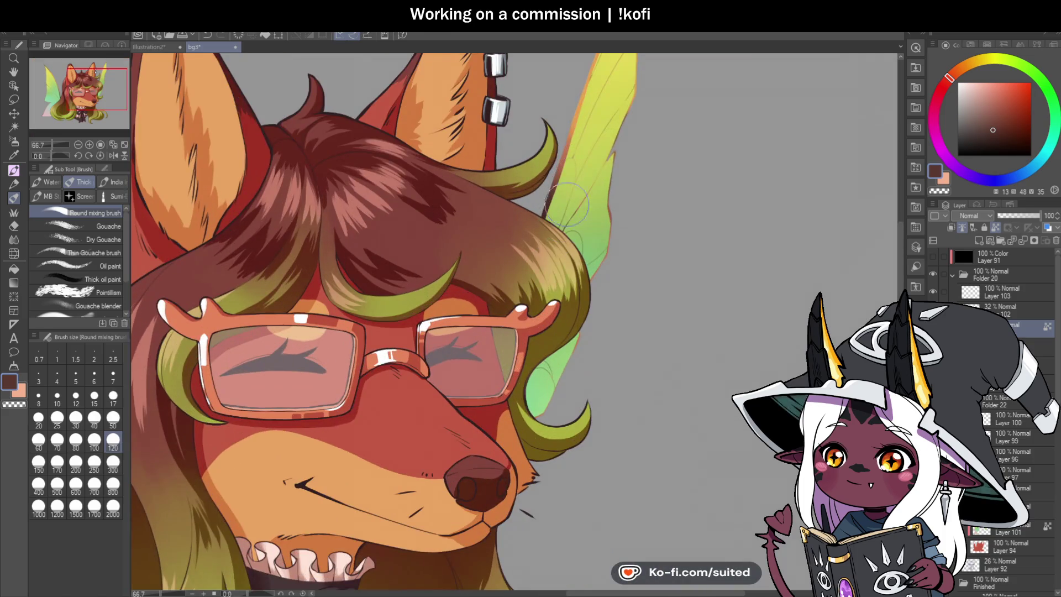
{"action": "scroll", "coordinate": [560, 246], "scroll_direction": "down", "scroll_amount": 3}
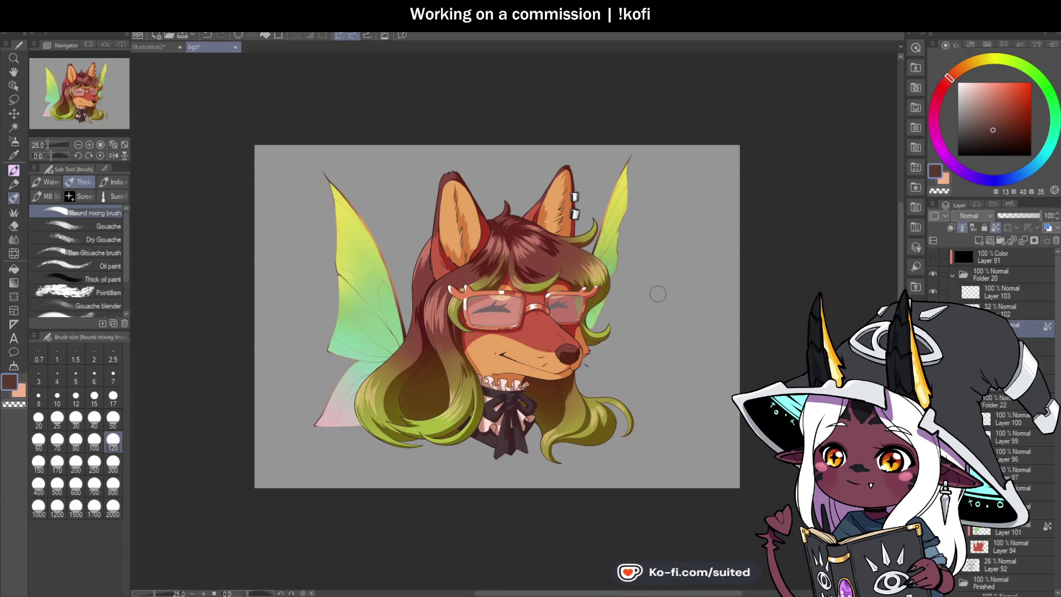
{"action": "scroll", "coordinate": [608, 253], "scroll_direction": "down", "scroll_amount": 1}
{"action": "scroll", "coordinate": [642, 345], "scroll_direction": "up", "scroll_amount": 1}
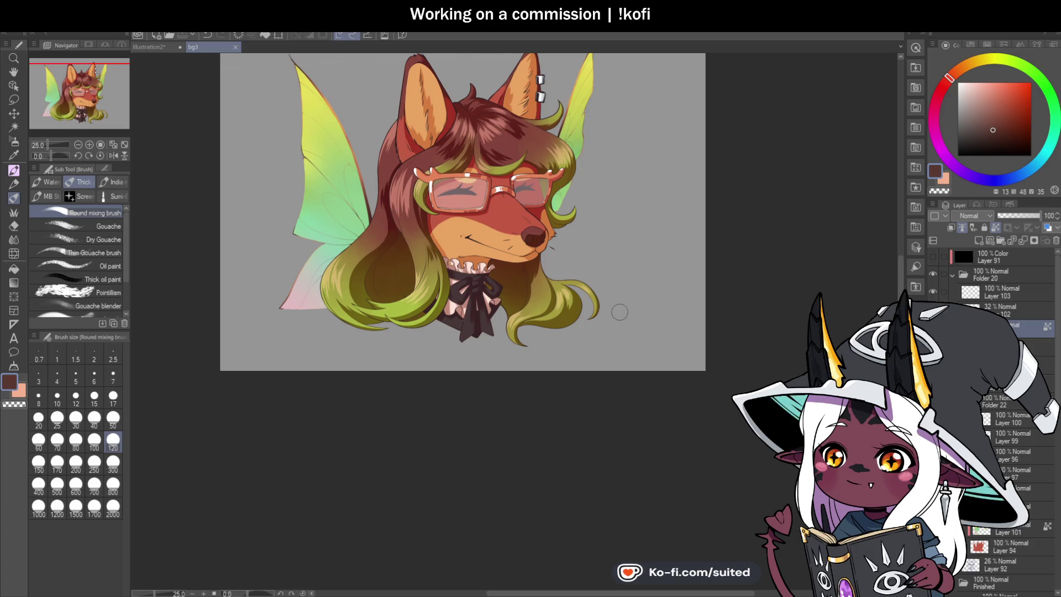
{"action": "scroll", "coordinate": [332, 105], "scroll_direction": "up", "scroll_amount": 4}
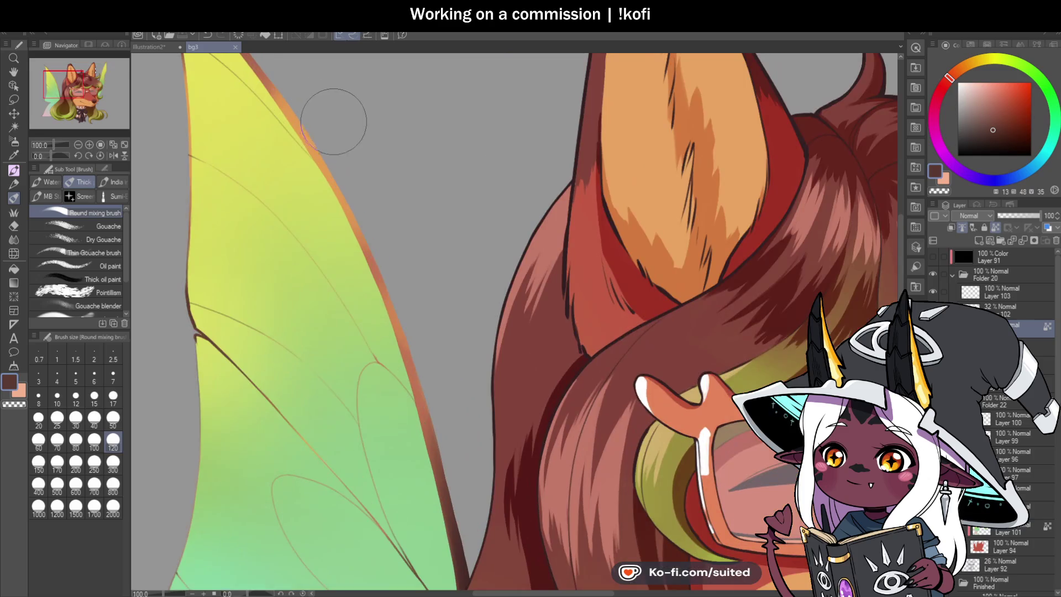
- Pick the wing's orange edge colour and reduce the brush size to 50
{"action": "left_click", "coordinate": [317, 139], "text": "alt"}
{"action": "key", "text": "bracketleft"}
{"action": "key", "text": "bracketleft"}
{"action": "key", "text": "bracketleft"}
{"action": "scroll", "coordinate": [287, 234], "scroll_direction": "down", "scroll_amount": 1}
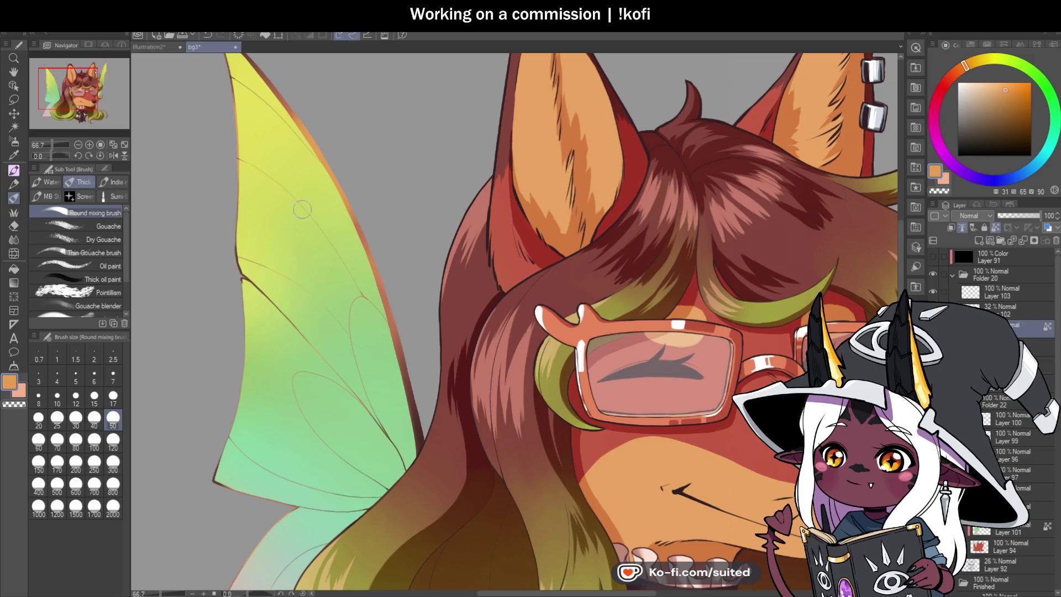
{"action": "scroll", "coordinate": [279, 180], "scroll_direction": "down", "scroll_amount": 2}
{"action": "scroll", "coordinate": [301, 362], "scroll_direction": "up", "scroll_amount": 4}
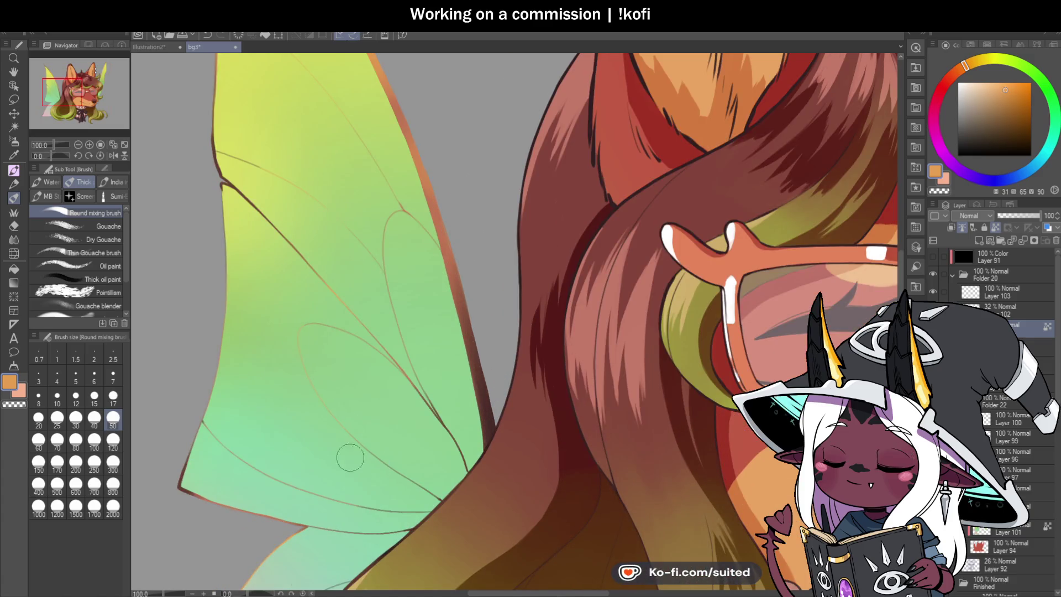
- Paint orange over the dark vein line on the lower-left wing
{"action": "left_click_drag", "start_coordinate": [277, 221], "coordinate": [307, 265]}
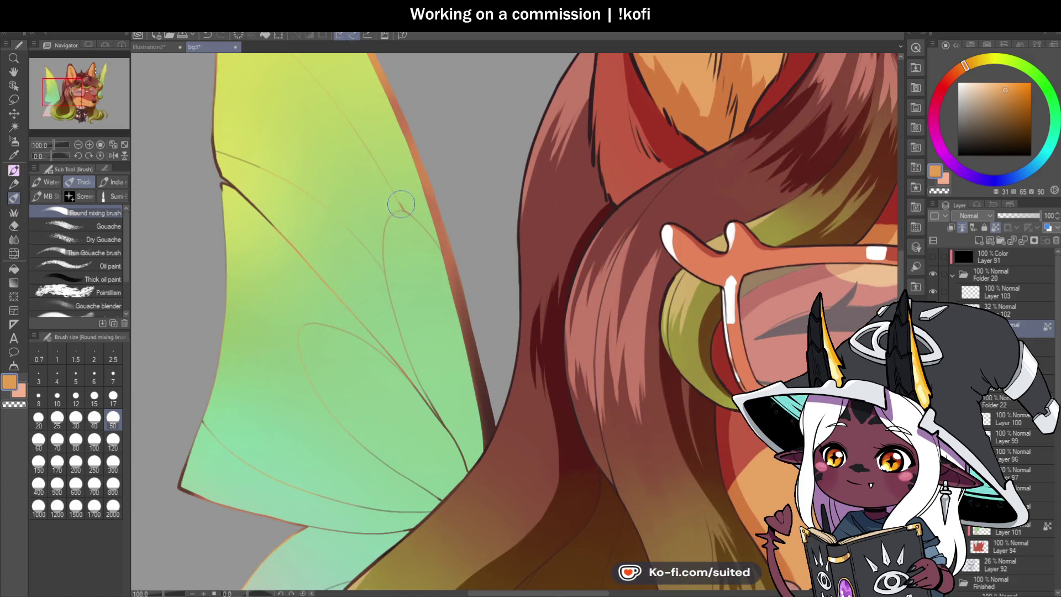
{"action": "scroll", "coordinate": [394, 225], "scroll_direction": "down", "scroll_amount": 4}
{"action": "scroll", "coordinate": [412, 303], "scroll_direction": "up", "scroll_amount": 3}
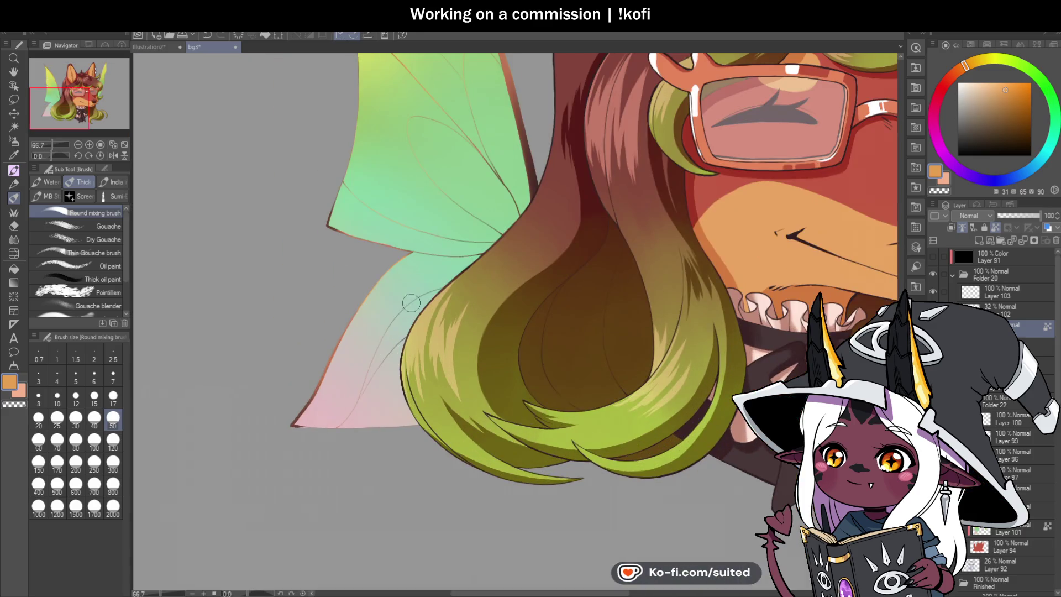
{"action": "scroll", "coordinate": [384, 317], "scroll_direction": "down", "scroll_amount": 3}
{"action": "scroll", "coordinate": [551, 184], "scroll_direction": "up", "scroll_amount": 5}
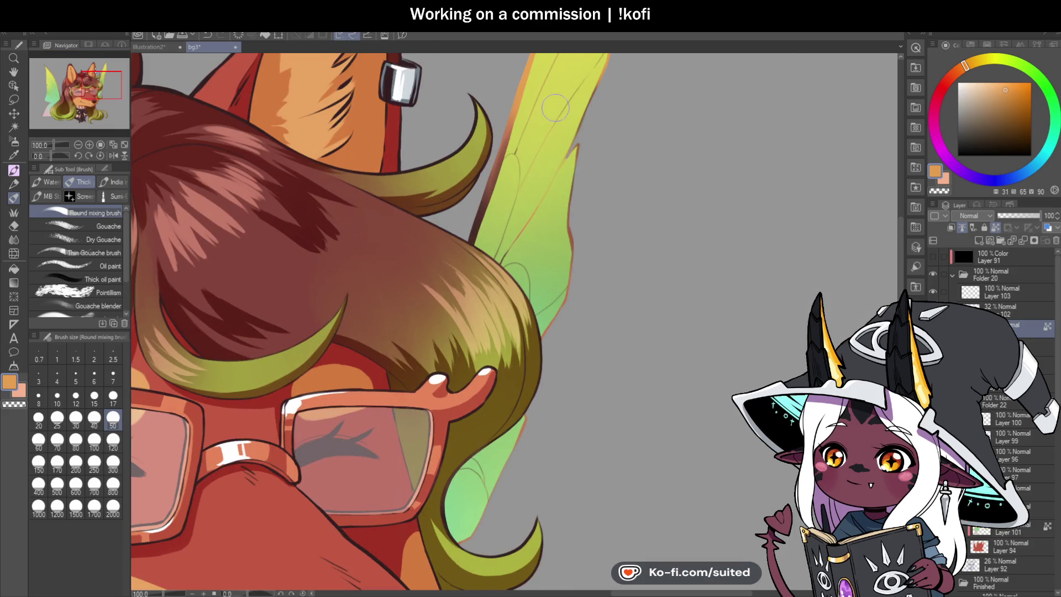
{"action": "scroll", "coordinate": [545, 280], "scroll_direction": "down", "scroll_amount": 3}
{"action": "scroll", "coordinate": [514, 385], "scroll_direction": "up", "scroll_amount": 3}
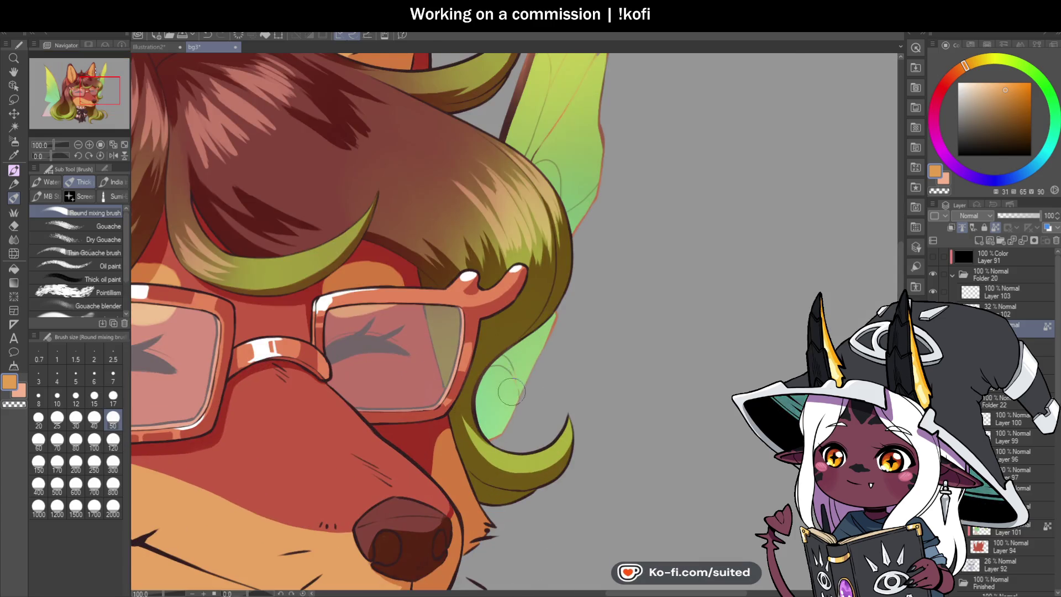
{"action": "scroll", "coordinate": [497, 381], "scroll_direction": "down", "scroll_amount": 2}
{"action": "scroll", "coordinate": [505, 404], "scroll_direction": "up", "scroll_amount": 4}
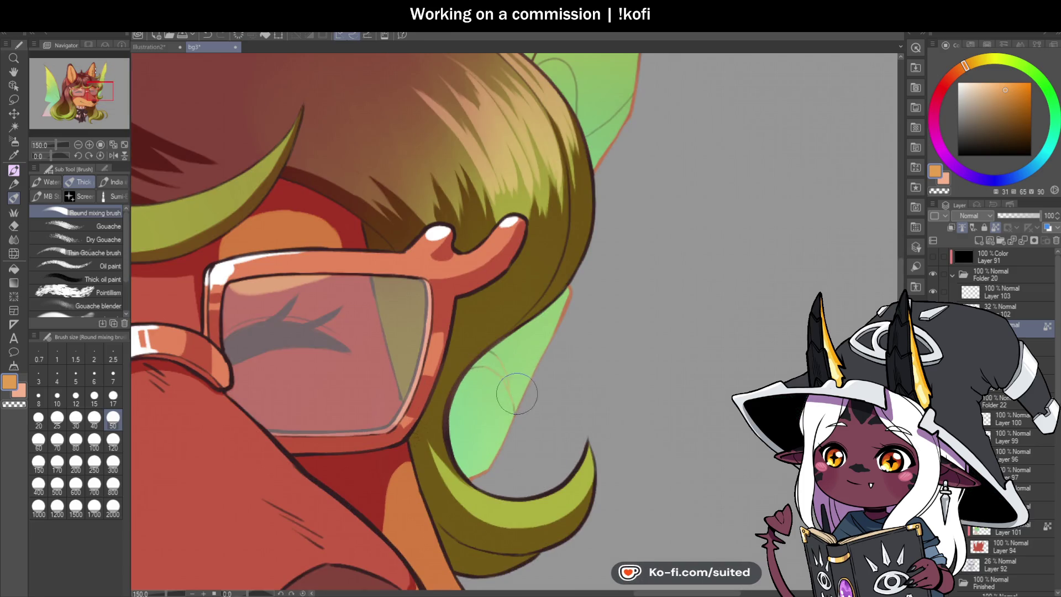
{"action": "scroll", "coordinate": [497, 348], "scroll_direction": "down", "scroll_amount": 1}
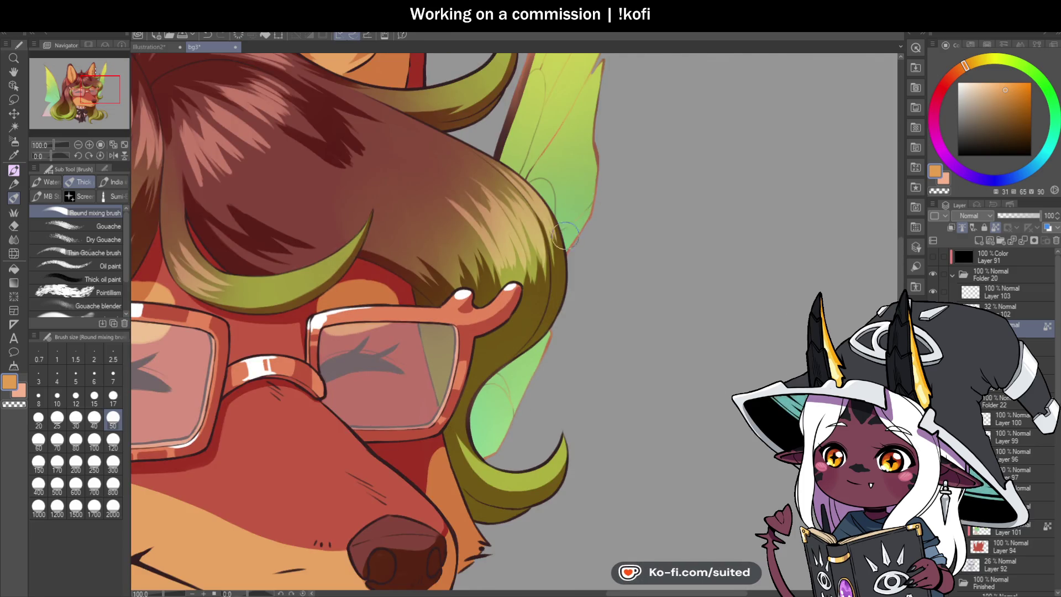
{"action": "scroll", "coordinate": [586, 232], "scroll_direction": "down", "scroll_amount": 3}
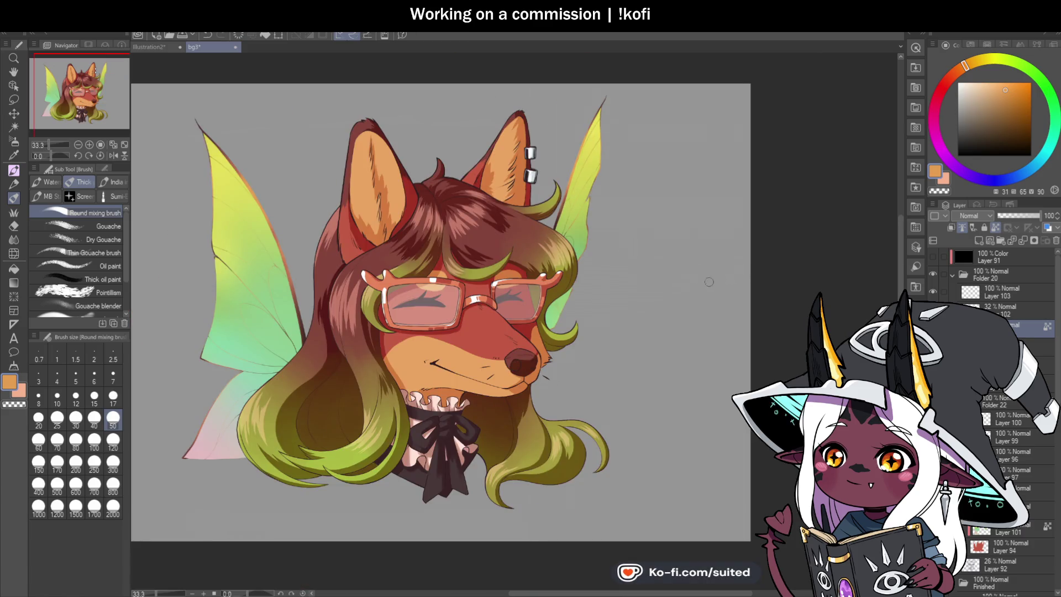
- Collapse Folder 20 and the Finished folder, hide the grey background, and save as foxfae.png
{"action": "scroll", "coordinate": [625, 306], "scroll_direction": "down", "scroll_amount": 1}
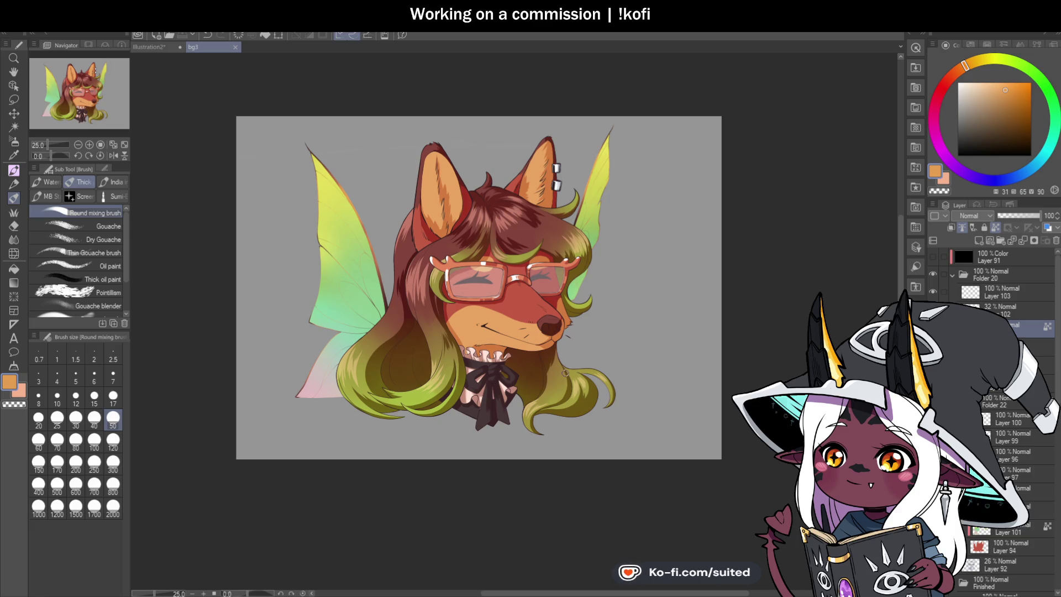
{"action": "scroll", "coordinate": [622, 350], "scroll_direction": "up", "scroll_amount": 1}
{"action": "scroll", "coordinate": [568, 351], "scroll_direction": "down", "scroll_amount": 1}
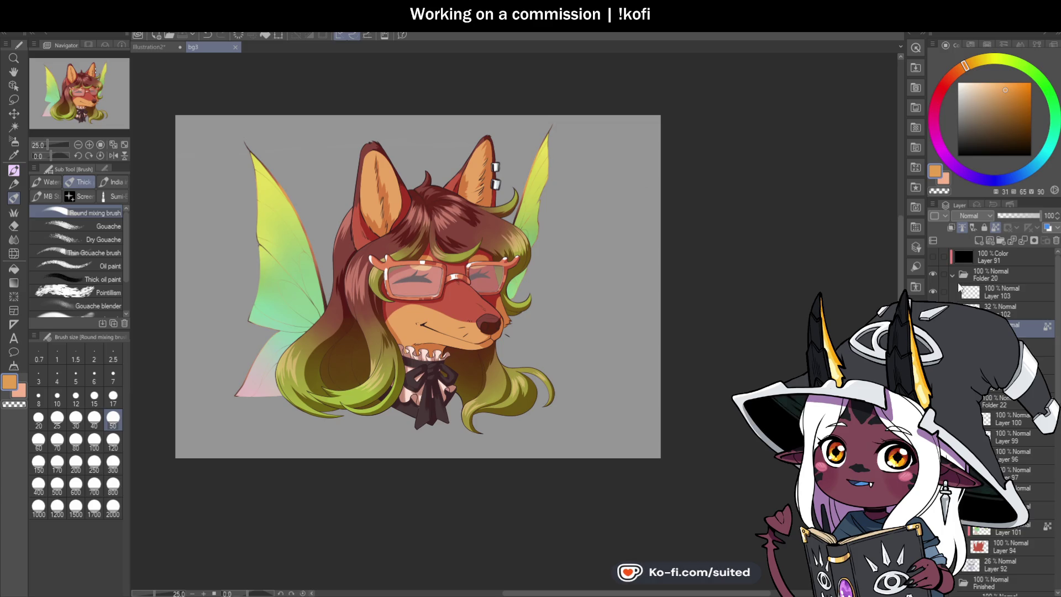
{"action": "left_click", "coordinate": [952, 275]}
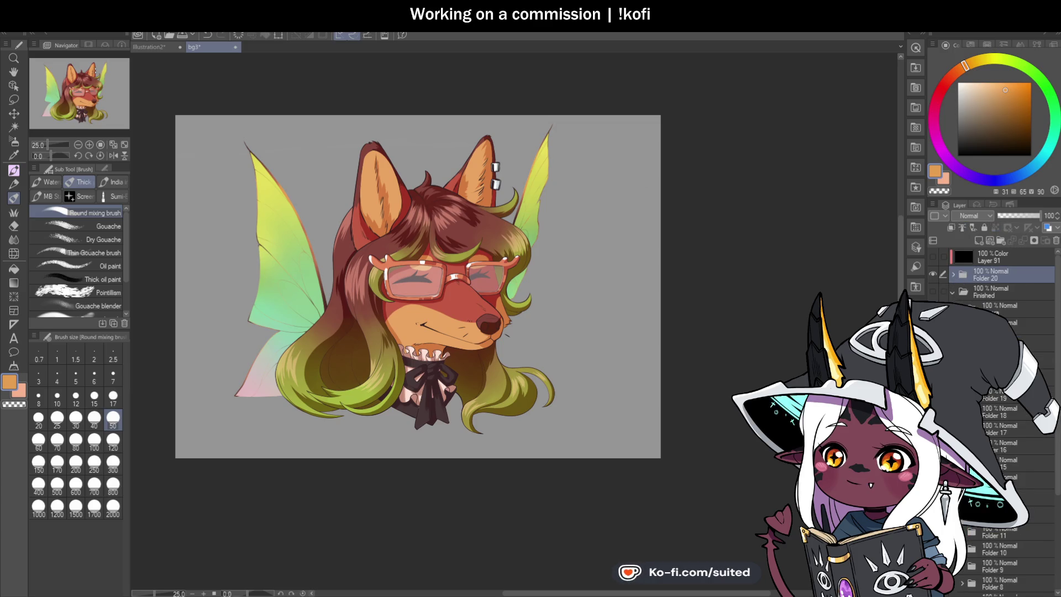
{"action": "left_click", "coordinate": [953, 293]}
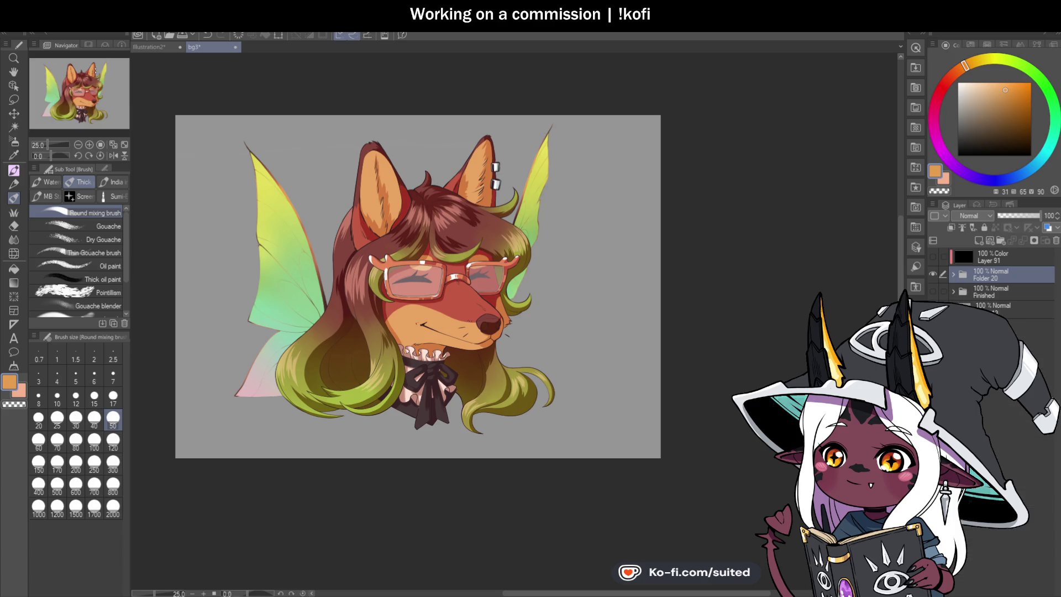
{"action": "left_click", "coordinate": [933, 327]}
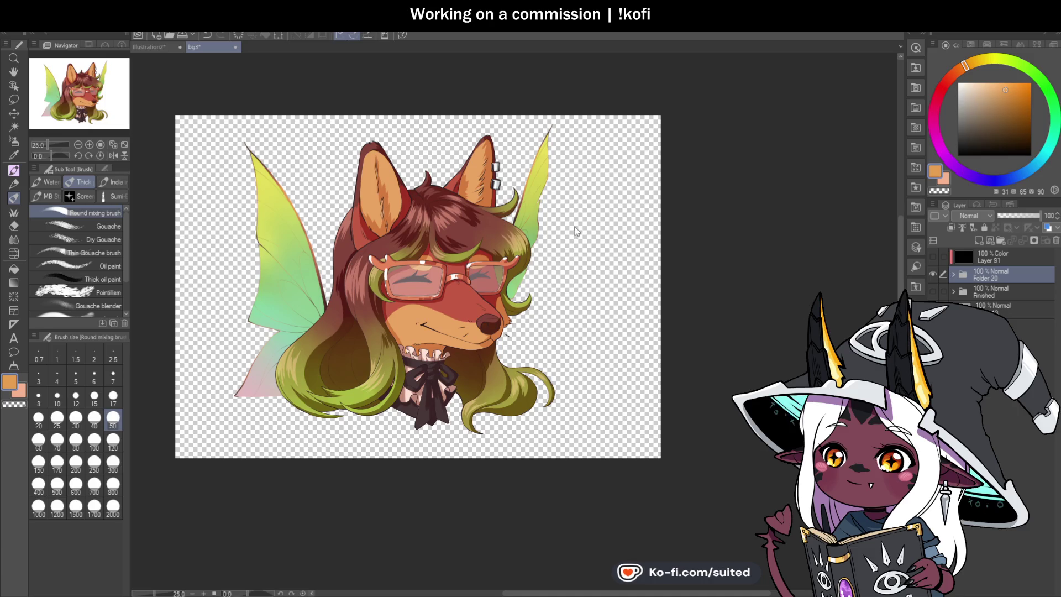
{"action": "key", "text": "ctrl+v"}
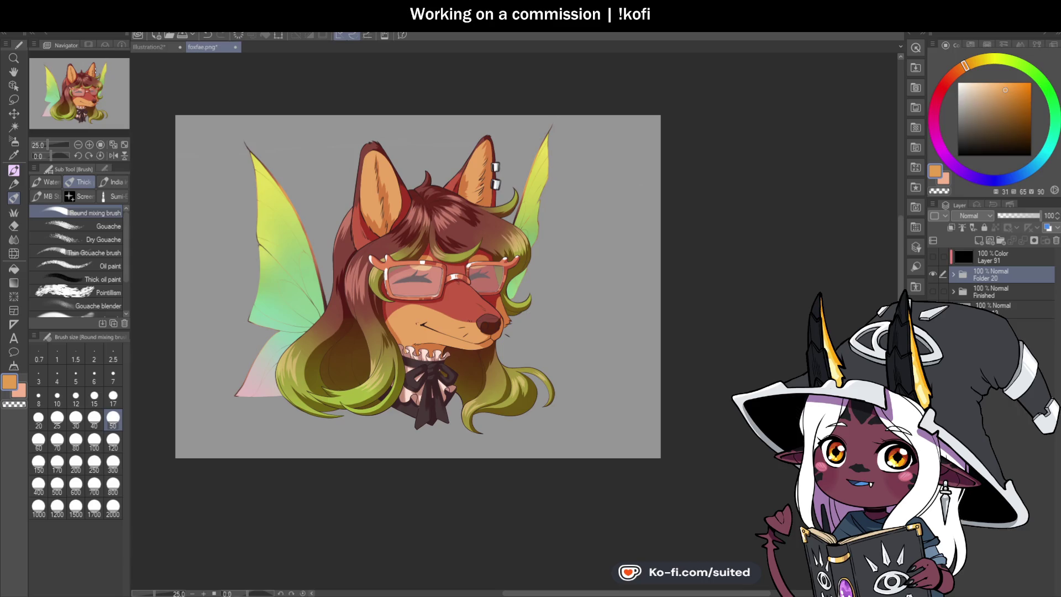
- Show the Finished folder, then enlarge the fox bust and shift it right in the collage
{"action": "left_click", "coordinate": [934, 292]}
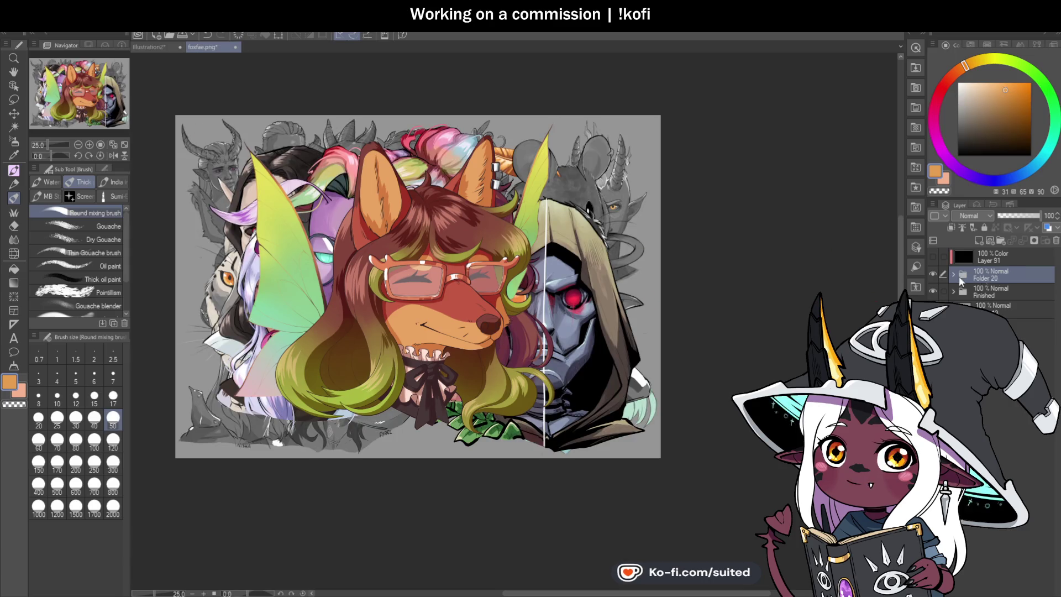
{"action": "key", "text": "ctrl+t"}
{"action": "left_click_drag", "start_coordinate": [498, 309], "coordinate": [563, 342]}
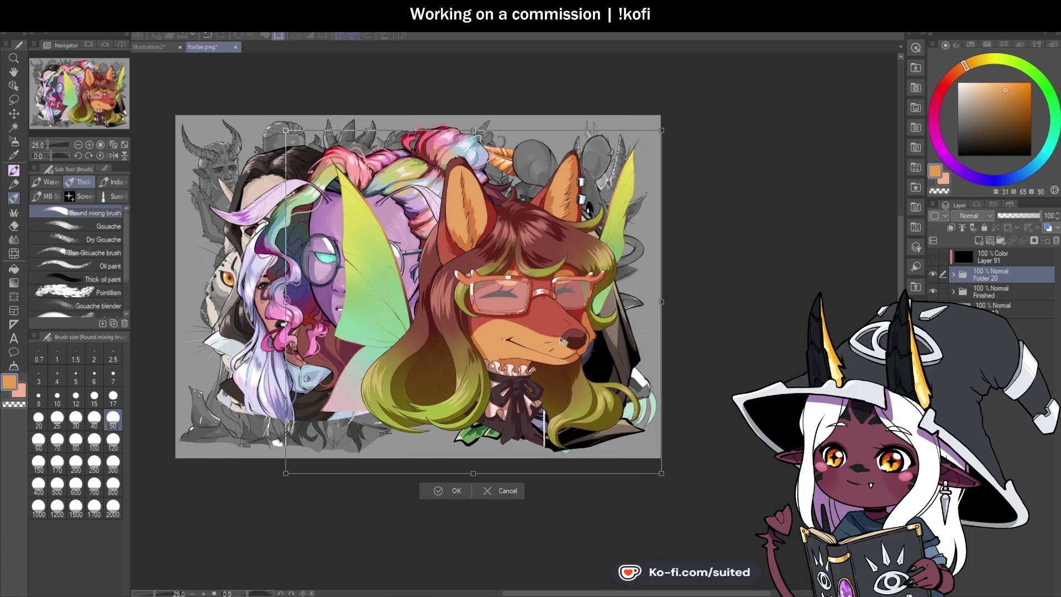
{"action": "left_click", "coordinate": [456, 490]}
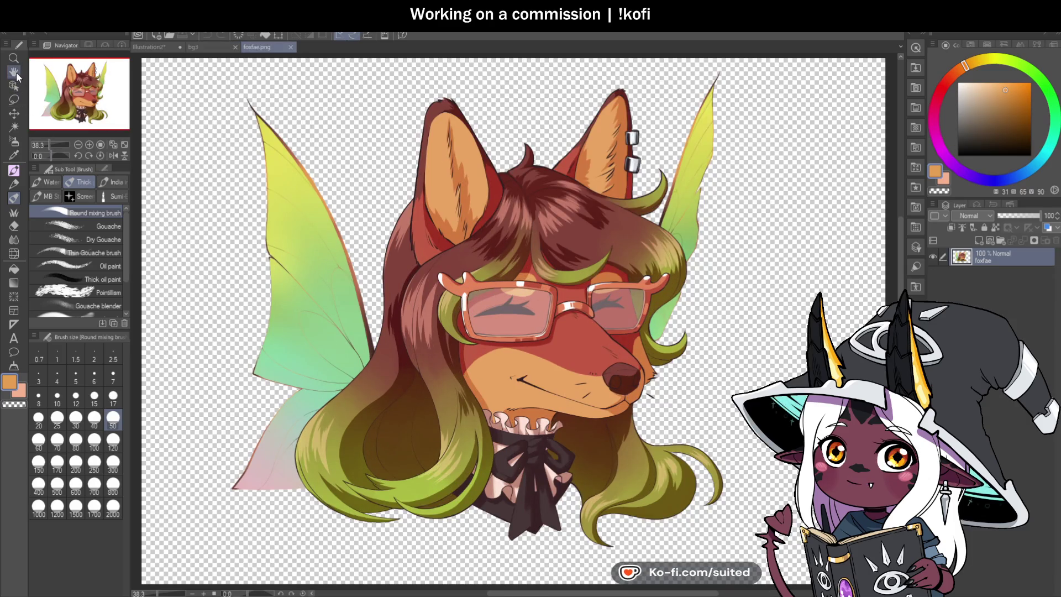
- Trim the foxfae.png canvas edges to a square around the winged bust and save it
{"action": "left_click", "coordinate": [13, 116]}
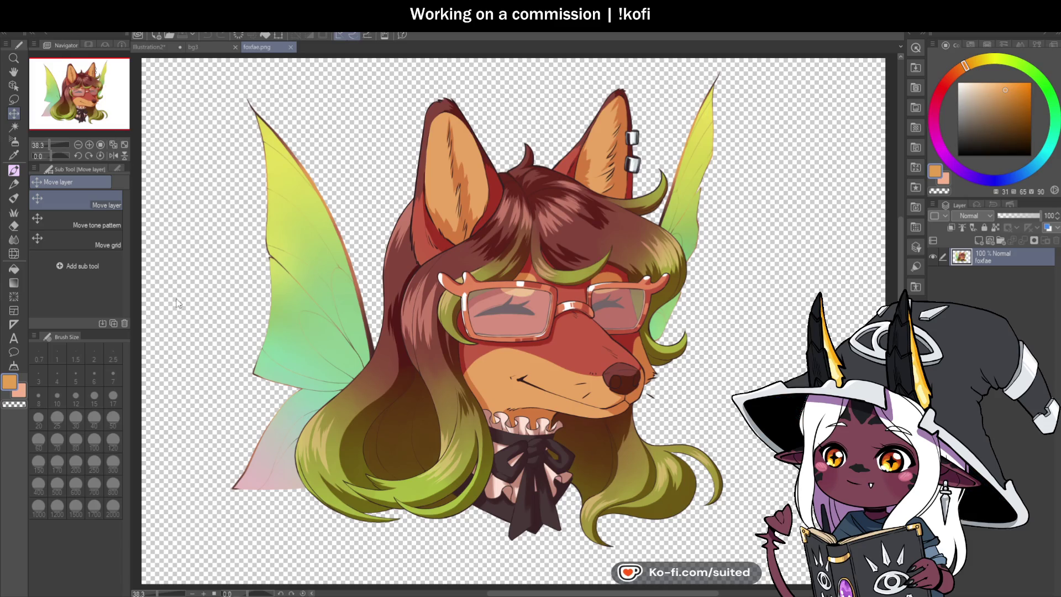
{"action": "key", "text": "ctrl+alt+c"}
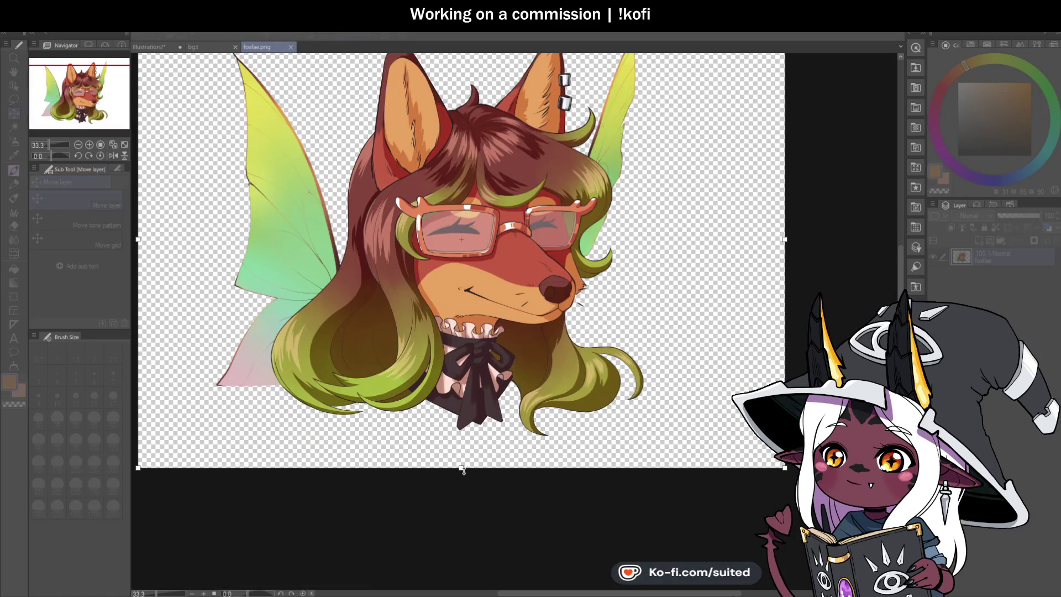
{"action": "left_click_drag", "start_coordinate": [463, 468], "coordinate": [462, 443]}
{"action": "mouse_move", "coordinate": [705, 283]}
{"action": "left_mouse_down"}
{"action": "mouse_move", "coordinate": [611, 311]}
{"action": "mouse_move", "coordinate": [605, 301]}
{"action": "left_mouse_up"}
{"action": "left_click_drag", "start_coordinate": [418, 135], "coordinate": [416, 130]}
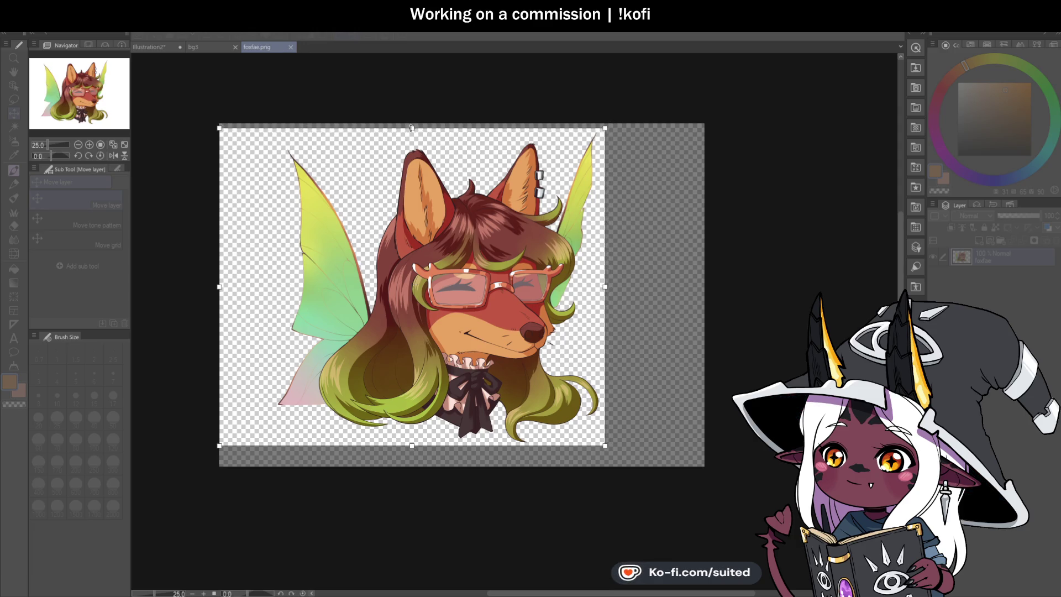
{"action": "left_click_drag", "start_coordinate": [219, 287], "coordinate": [276, 287]}
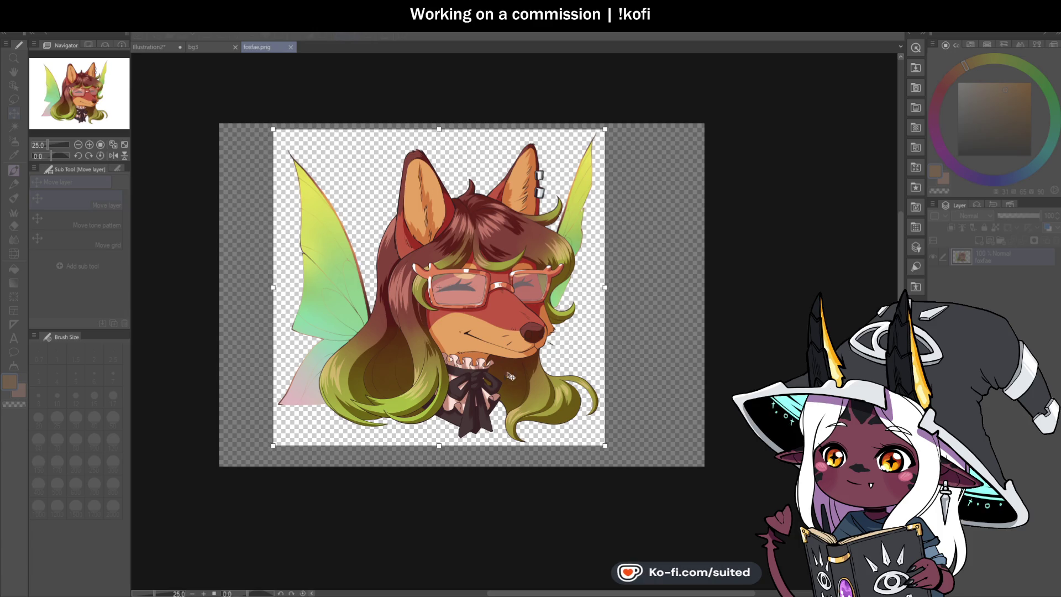
{"action": "left_click_drag", "start_coordinate": [439, 444], "coordinate": [440, 442]}
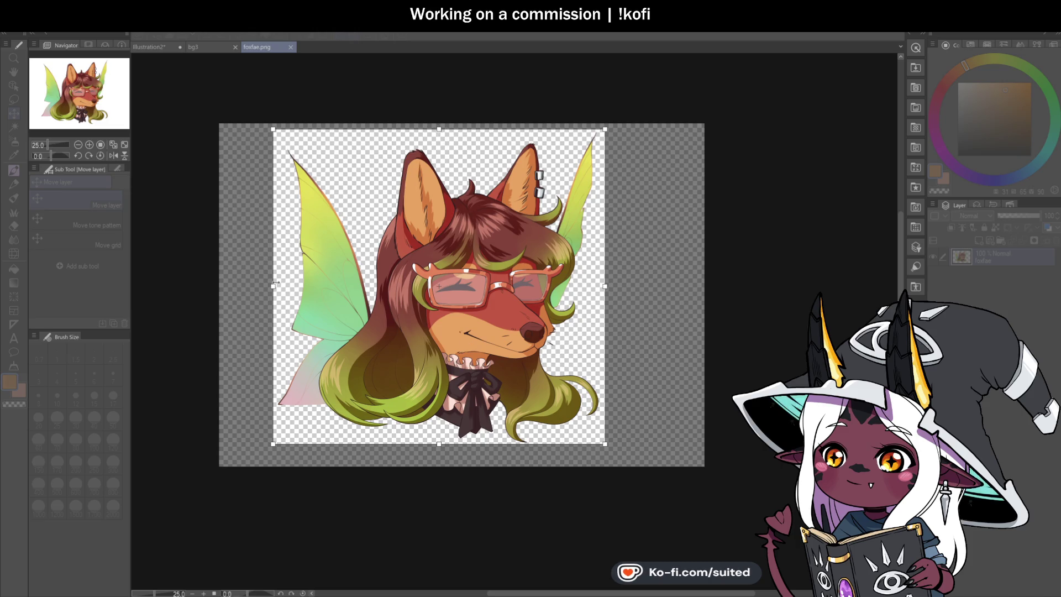
{"action": "key", "text": "Return"}
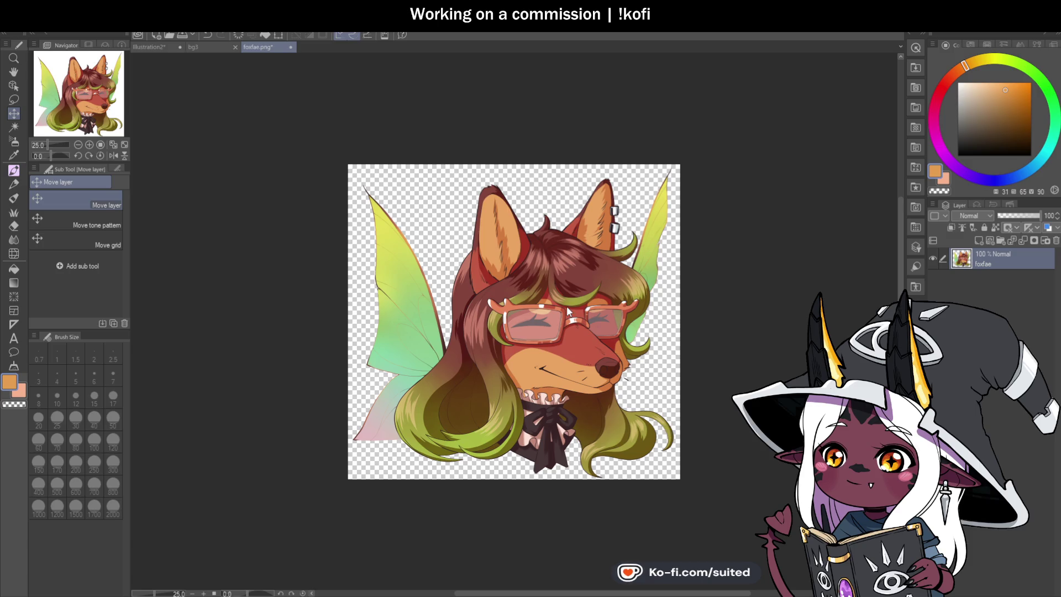
{"action": "key", "text": "ctrl+s"}
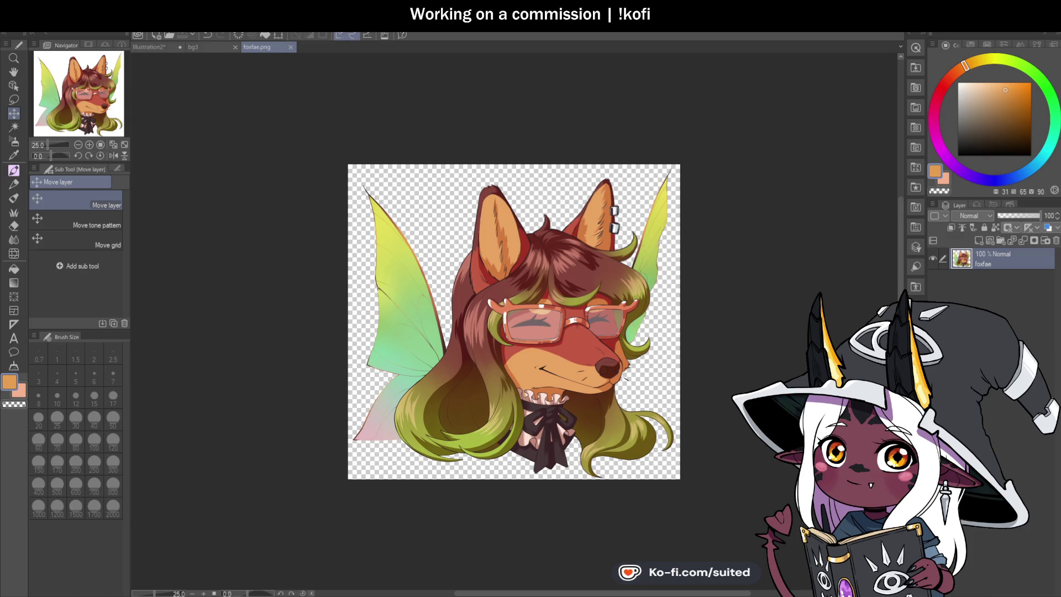
{"action": "scroll", "coordinate": [573, 335], "scroll_direction": "up", "scroll_amount": 3}
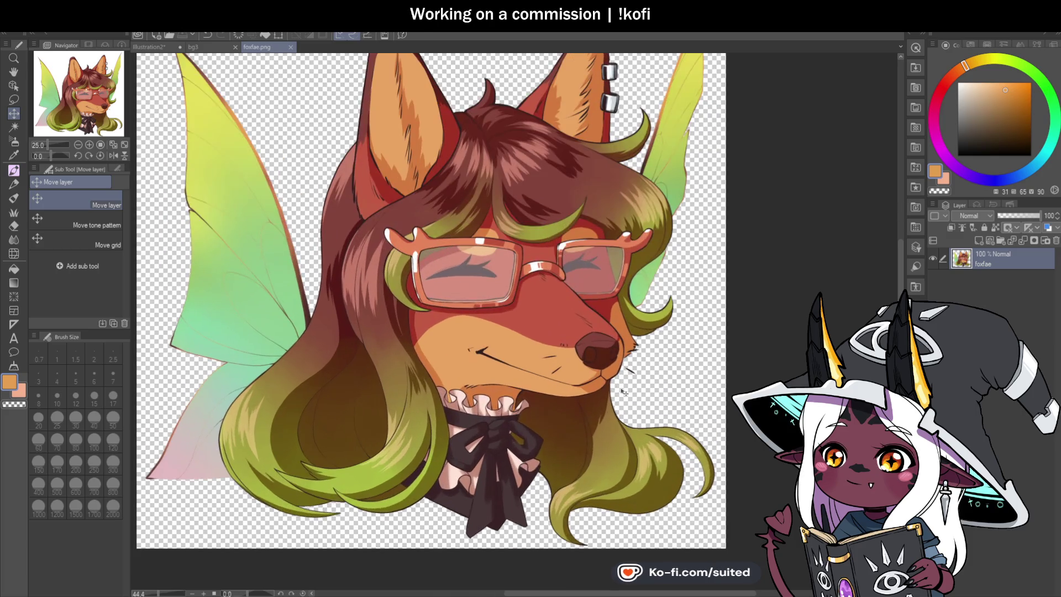
- Close foxfae.png and toggle the Finished layer off and on to check the fox in bg3
{"action": "scroll", "coordinate": [574, 335], "scroll_direction": "down", "scroll_amount": 2}
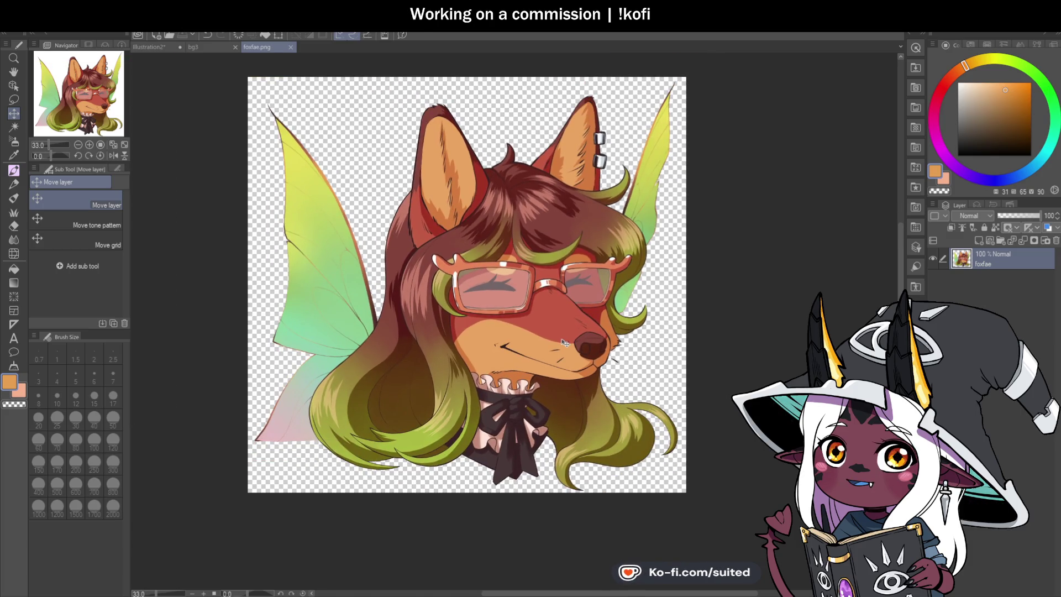
{"action": "scroll", "coordinate": [514, 355], "scroll_direction": "up", "scroll_amount": 1}
{"action": "scroll", "coordinate": [514, 355], "scroll_direction": "up", "scroll_amount": 1}
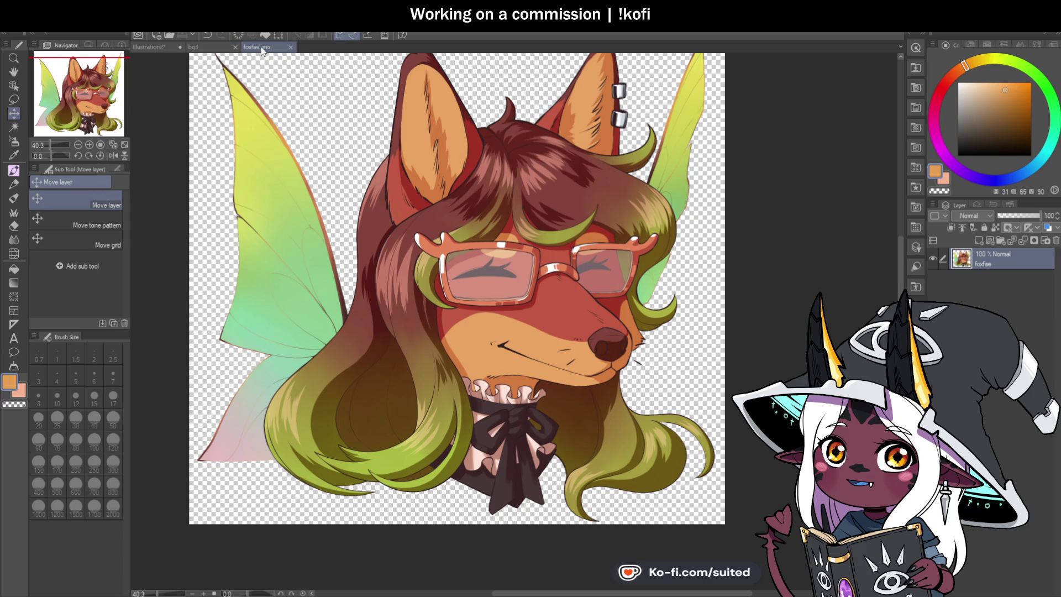
{"action": "left_click", "coordinate": [289, 49]}
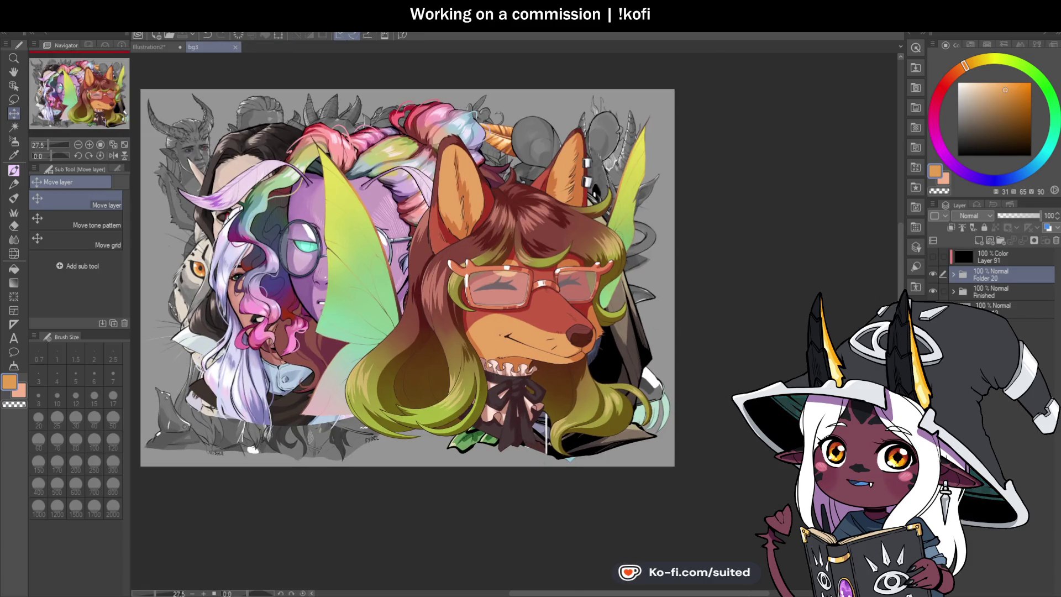
{"action": "left_click", "coordinate": [932, 290]}
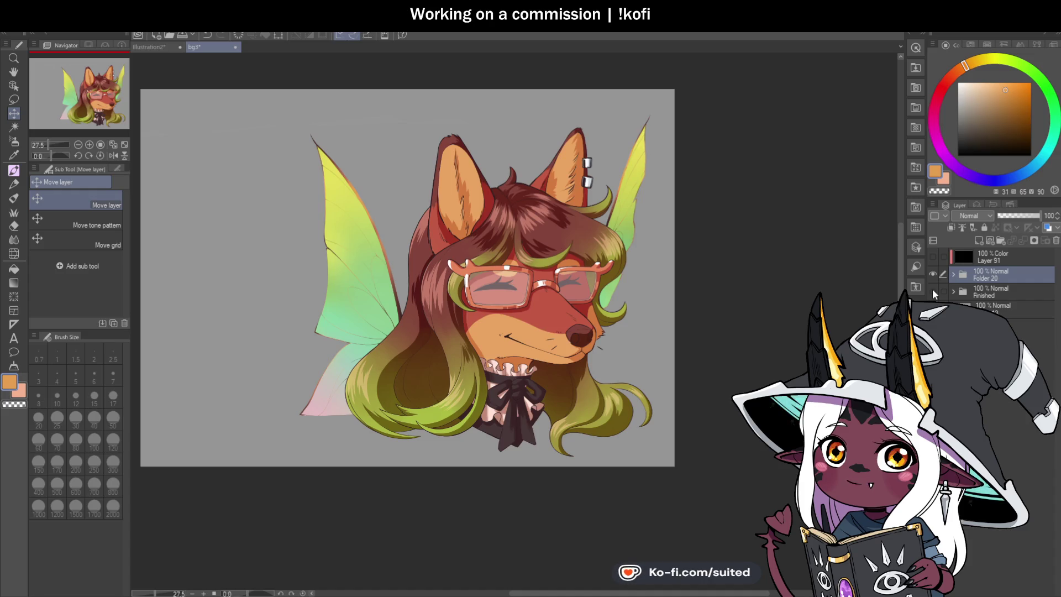
{"action": "left_click", "coordinate": [933, 290]}
{"action": "scroll", "coordinate": [561, 311], "scroll_direction": "up", "scroll_amount": 1}
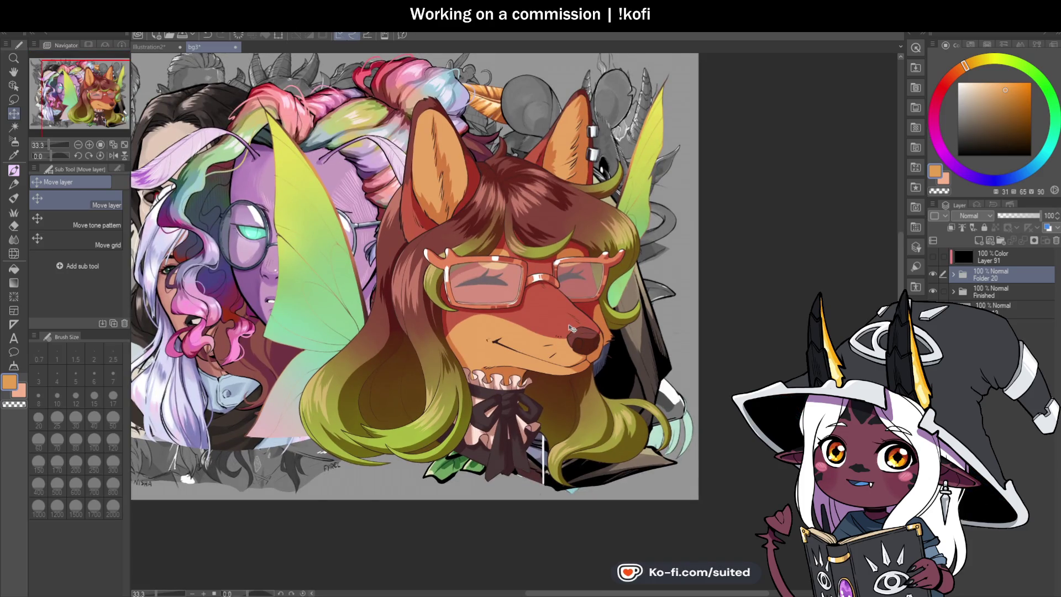
{"action": "scroll", "coordinate": [570, 325], "scroll_direction": "down", "scroll_amount": 2}
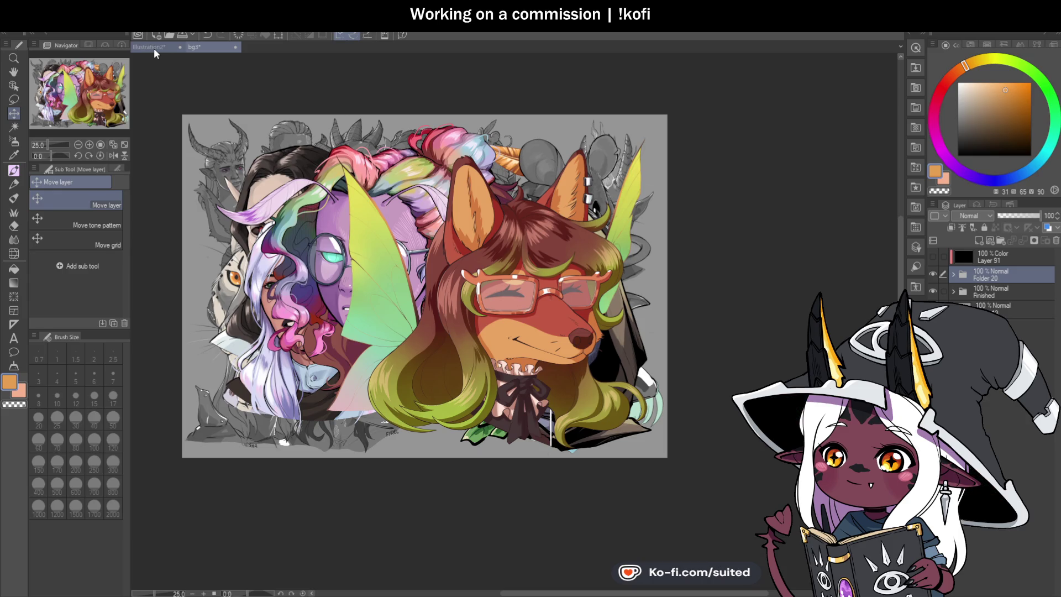
- Check the Illustration2 sketch, then close the bg3 collage
{"action": "left_click", "coordinate": [154, 48]}
{"action": "scroll", "coordinate": [706, 325], "scroll_direction": "up", "scroll_amount": 2}
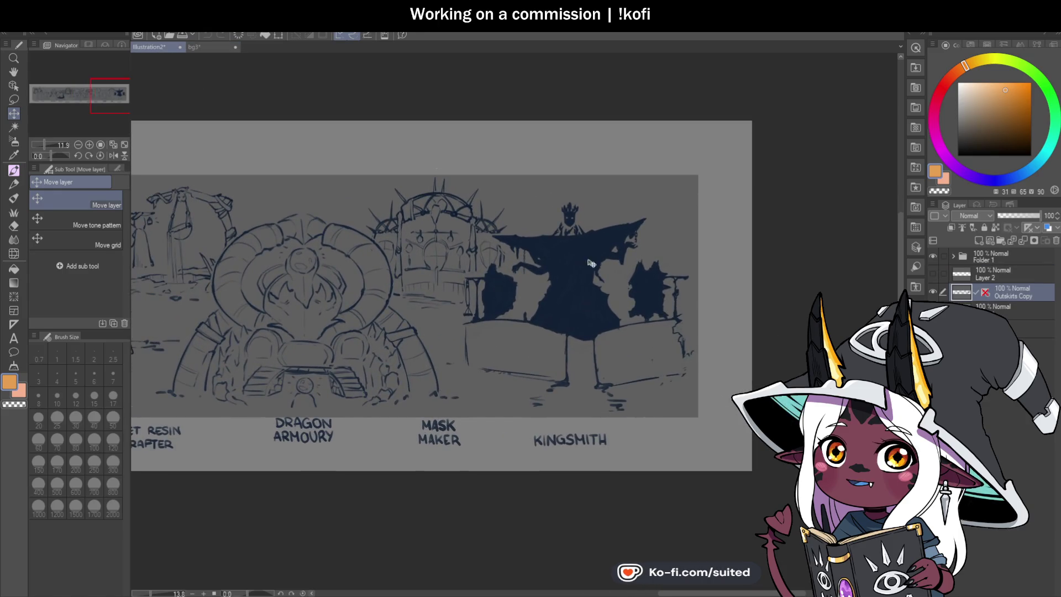
{"action": "left_click", "coordinate": [224, 47]}
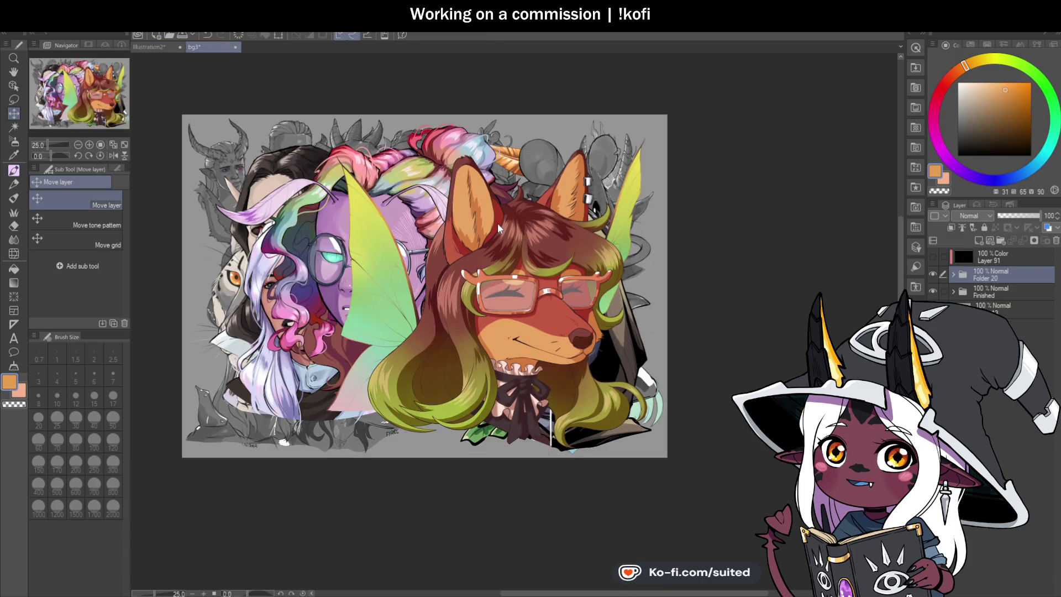
{"action": "key", "text": "ctrl+w"}
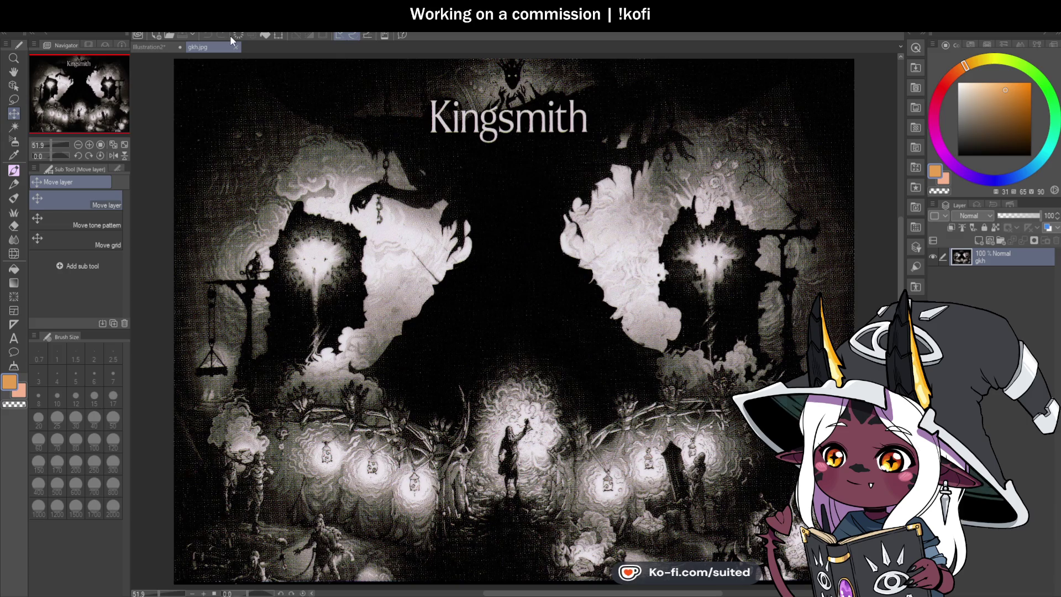
- Dock the gkh.jpg reference to the right of Illustration2, widen it, and pan to its lower part
{"action": "left_click_drag", "start_coordinate": [378, 61], "coordinate": [380, 60]}
{"action": "left_click_drag", "start_coordinate": [514, 324], "coordinate": [652, 324]}
{"action": "key", "text": "h"}
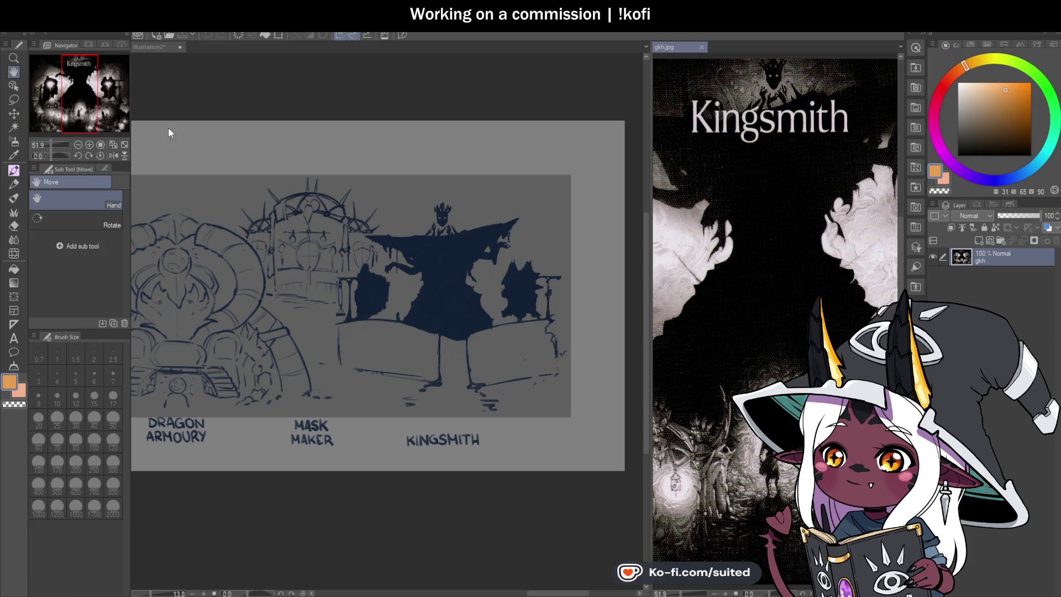
{"action": "scroll", "coordinate": [773, 310], "scroll_direction": "down", "scroll_amount": 1}
{"action": "scroll", "coordinate": [773, 310], "scroll_direction": "down", "scroll_amount": 4}
{"action": "left_click_drag", "start_coordinate": [773, 310], "coordinate": [825, 308]}
{"action": "scroll", "coordinate": [825, 308], "scroll_direction": "up", "scroll_amount": 4}
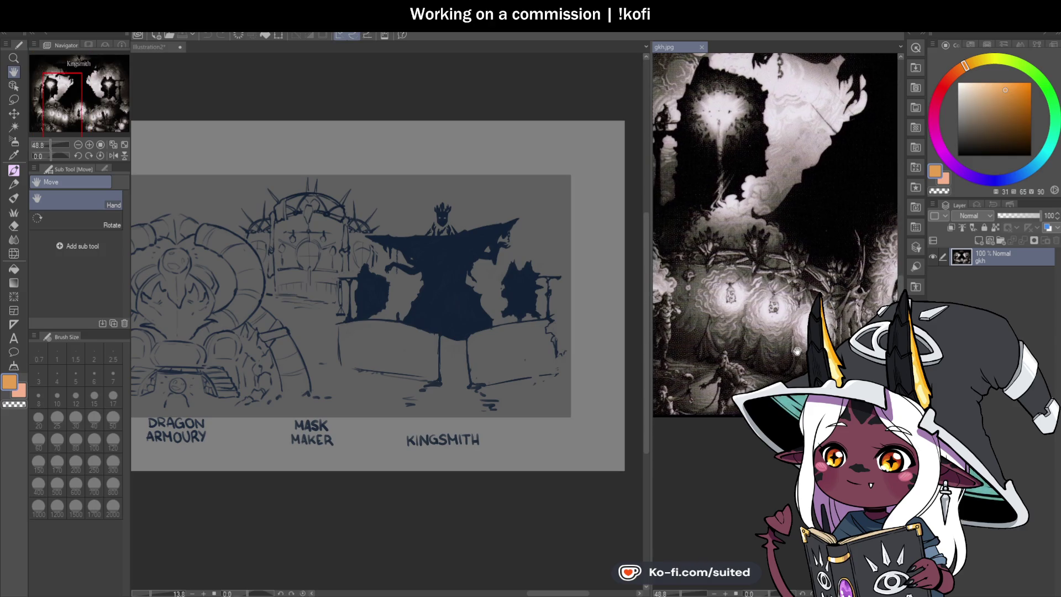
{"action": "scroll", "coordinate": [790, 344], "scroll_direction": "up", "scroll_amount": 2}
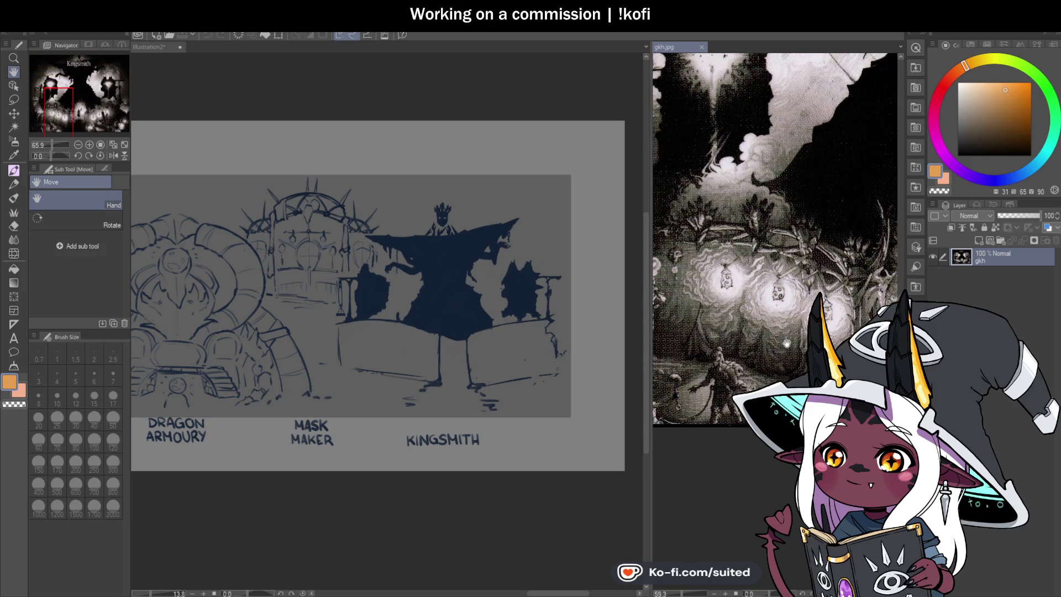
{"action": "scroll", "coordinate": [786, 343], "scroll_direction": "down", "scroll_amount": 1}
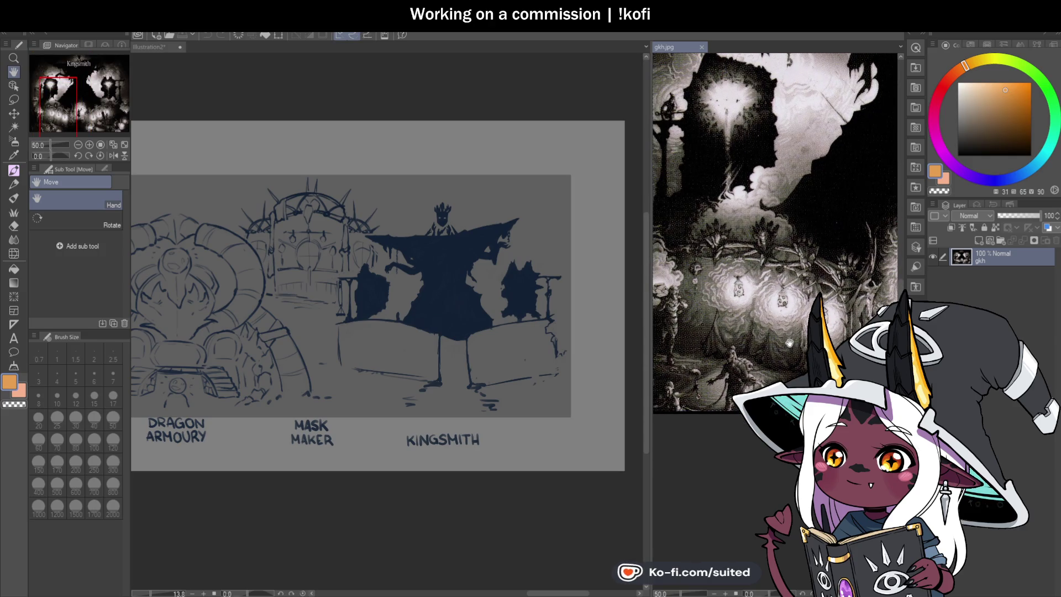
- Pan the Illustration2 sketch over to the Kingsmith scene
{"action": "left_click", "coordinate": [144, 51]}
{"action": "scroll", "coordinate": [384, 381], "scroll_direction": "up", "scroll_amount": 5}
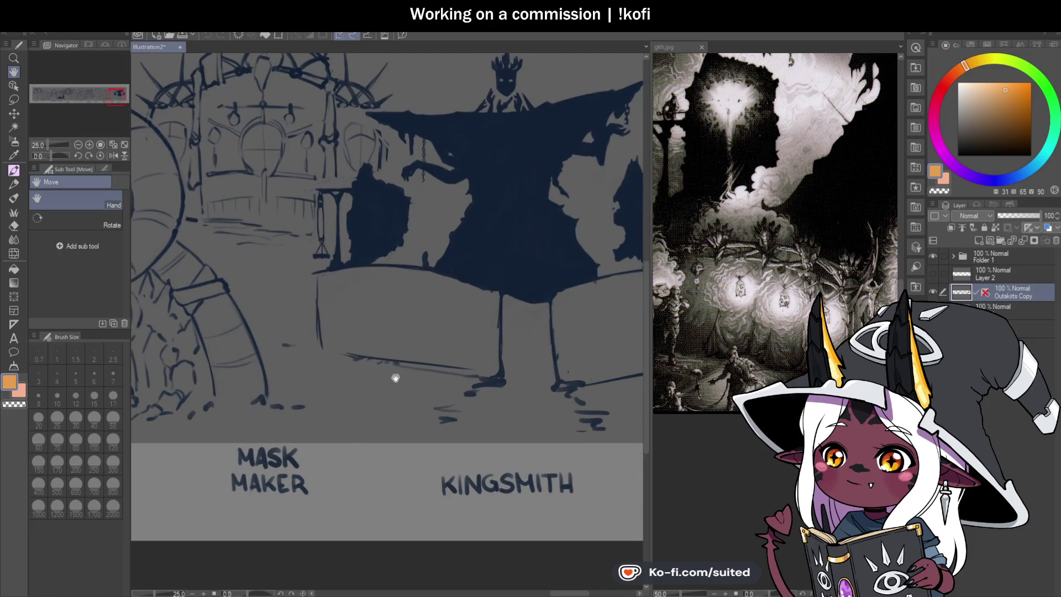
{"action": "left_click_drag", "start_coordinate": [444, 348], "coordinate": [372, 346]}
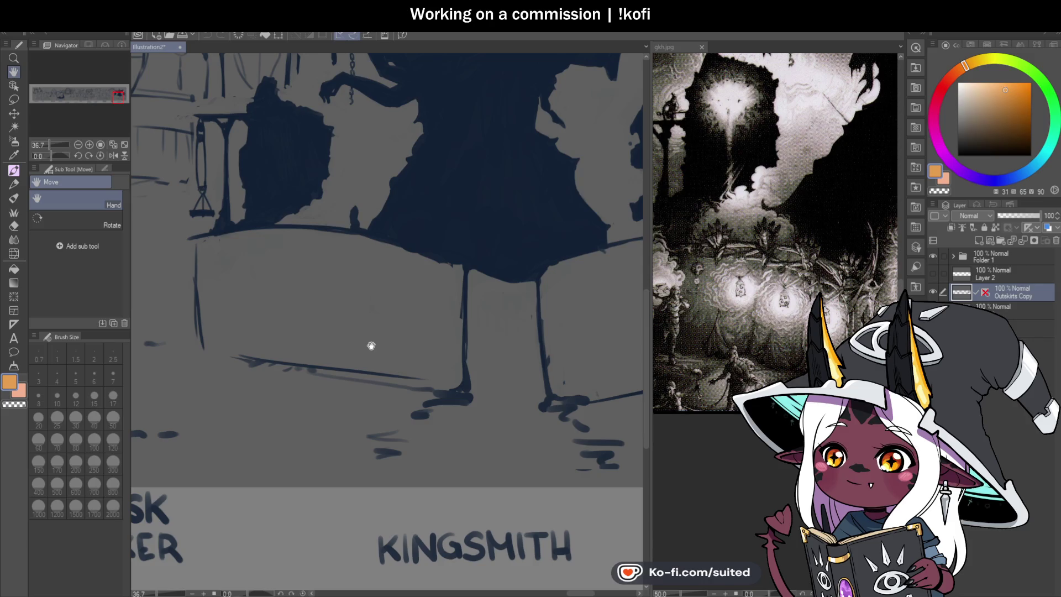
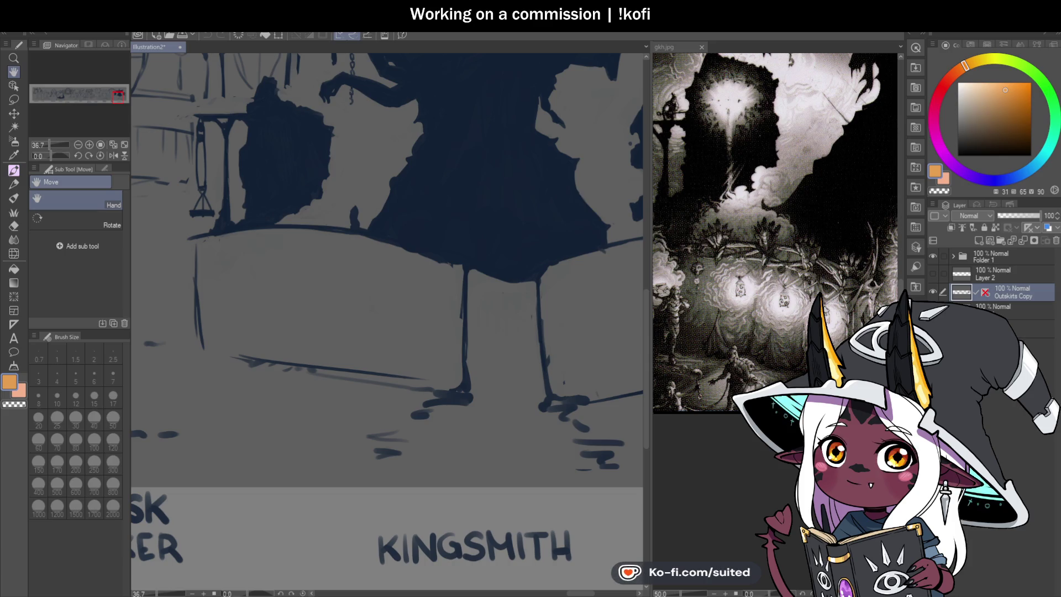
- Add a new Layer 3 above Outskirts Copy and try lowering the silhouettes' opacity
{"action": "left_click", "coordinate": [979, 241]}
{"action": "left_click", "coordinate": [1020, 215]}
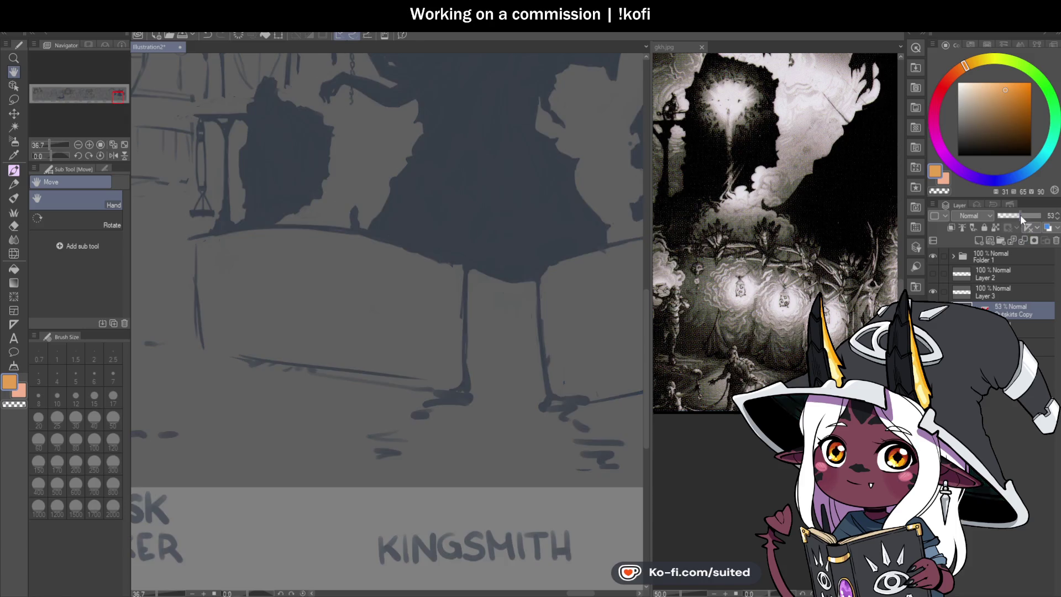
{"action": "left_click_drag", "start_coordinate": [1016, 217], "coordinate": [1014, 217]}
{"action": "left_click", "coordinate": [990, 293]}
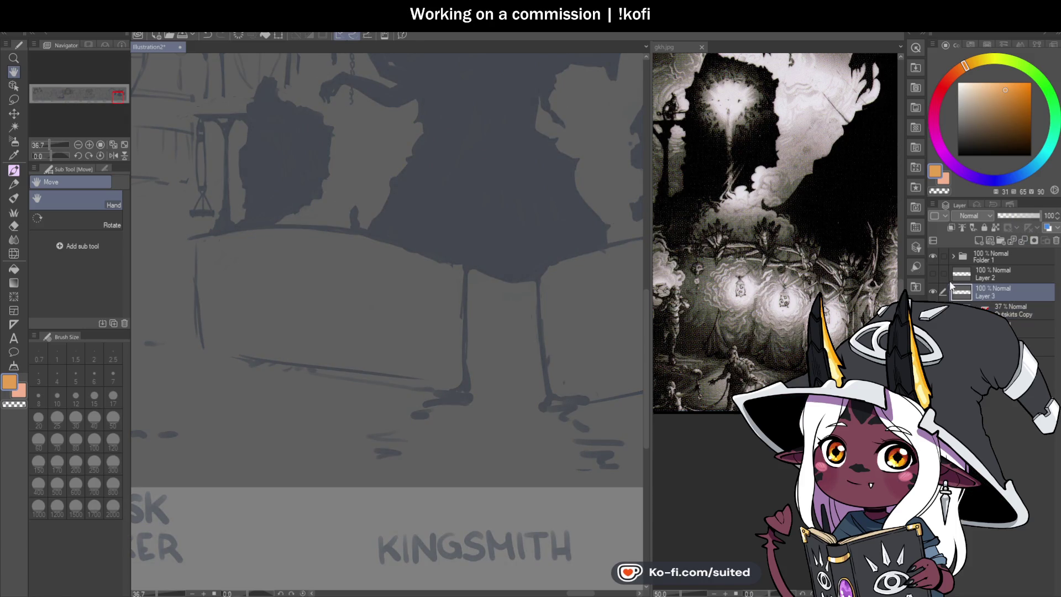
- Sample the silhouettes' dark navy, fade Outskirts Copy to 31%, and draw on Layer 3 at brush size 17
{"action": "left_click", "coordinate": [1024, 313]}
{"action": "left_click", "coordinate": [1039, 215]}
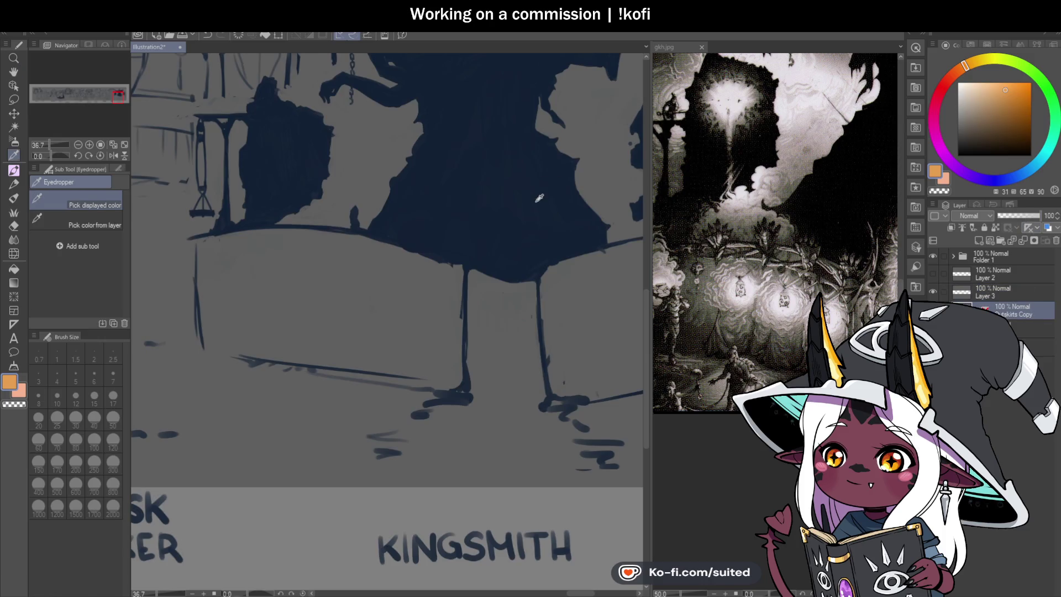
{"action": "left_click", "coordinate": [539, 199], "text": "alt"}
{"action": "key", "text": "b"}
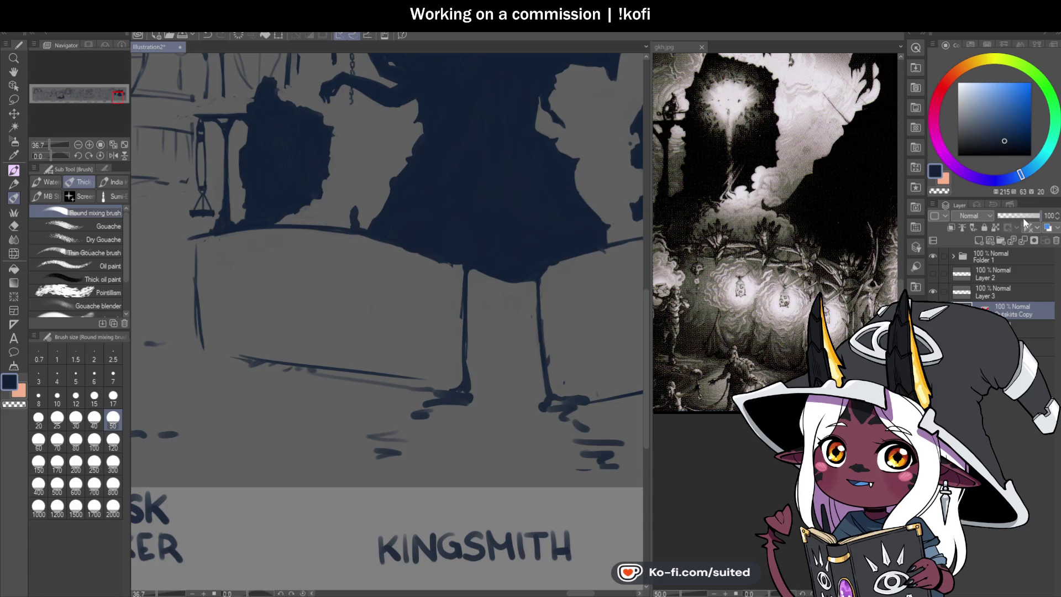
{"action": "left_click_drag", "start_coordinate": [1024, 216], "coordinate": [1017, 216]}
{"action": "left_click", "coordinate": [998, 291]}
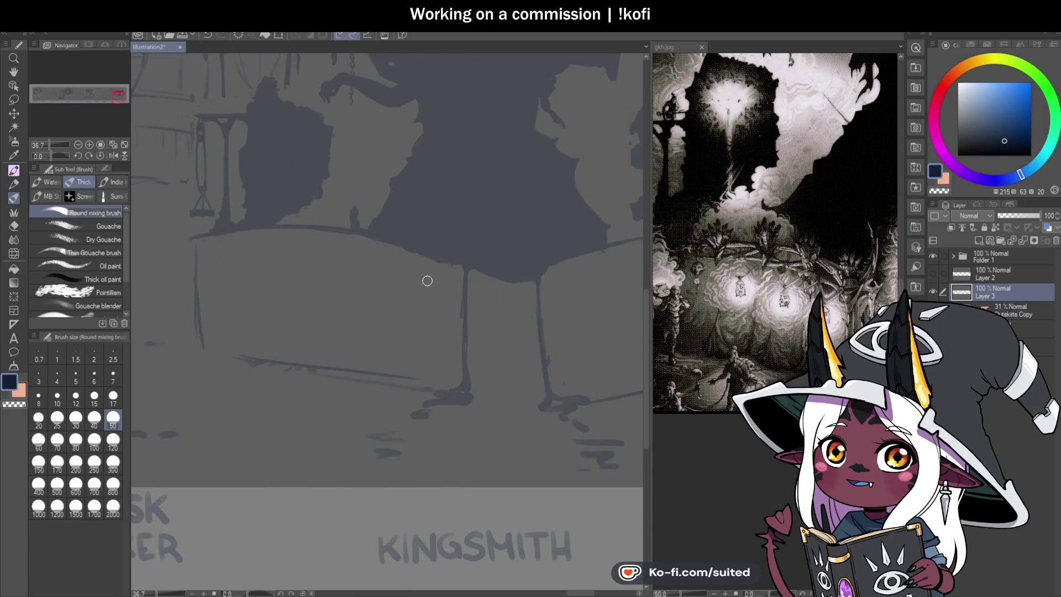
{"action": "key", "text": "bracketleft"}
{"action": "key", "text": "bracketleft"}
{"action": "key", "text": "bracketleft"}
- Draw the figure's right body line at the counter's edge, discarding the trial strokes
{"action": "scroll", "coordinate": [437, 293], "scroll_direction": "down", "scroll_amount": 1}
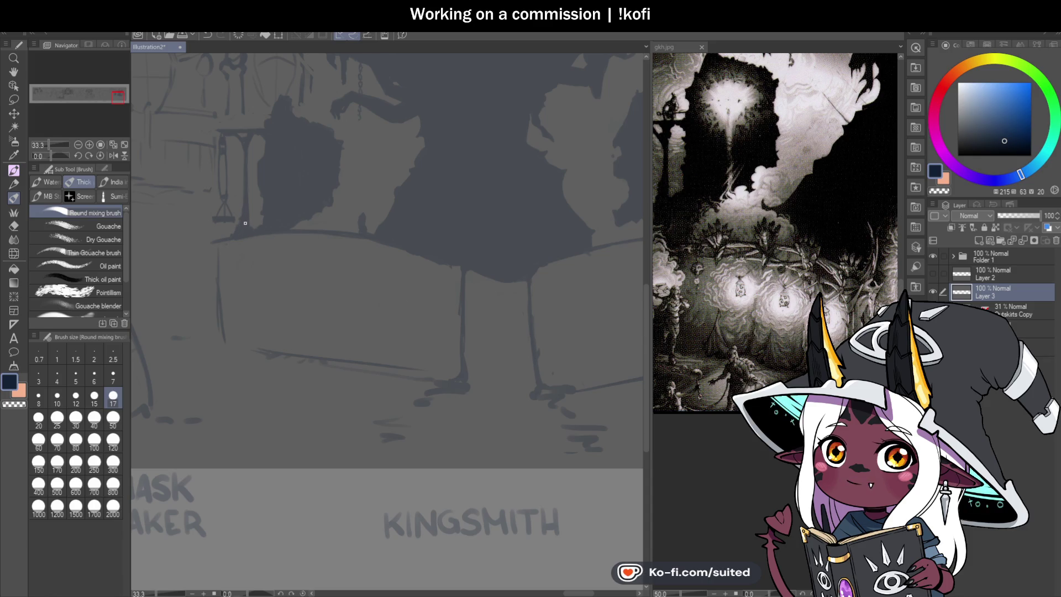
{"action": "left_click_drag", "start_coordinate": [439, 264], "coordinate": [452, 261]}
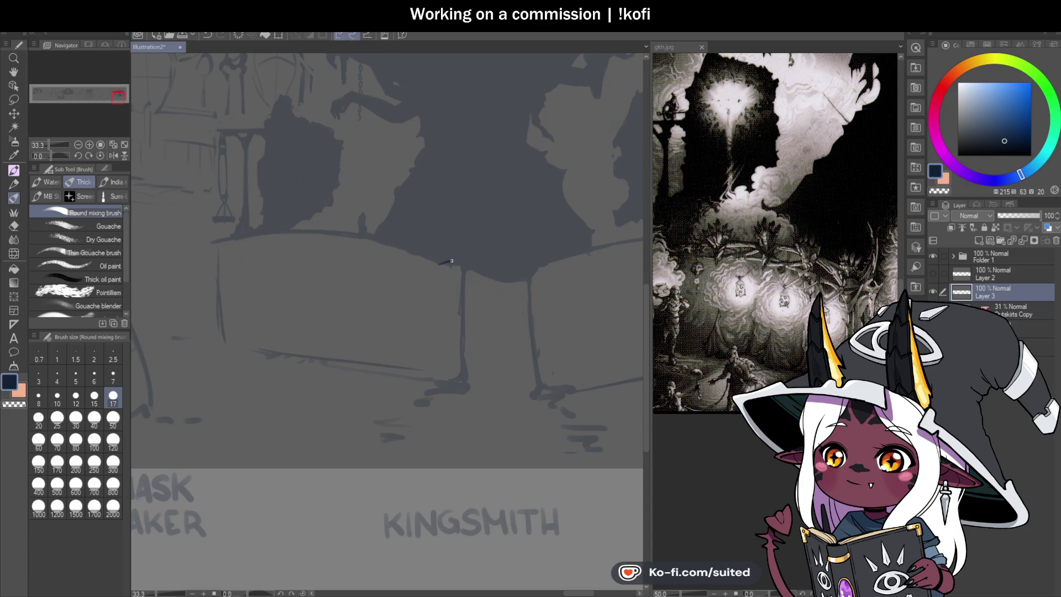
{"action": "left_click_drag", "start_coordinate": [467, 323], "coordinate": [466, 358]}
{"action": "key", "text": "ctrl+z"}
{"action": "key", "text": "ctrl+z"}
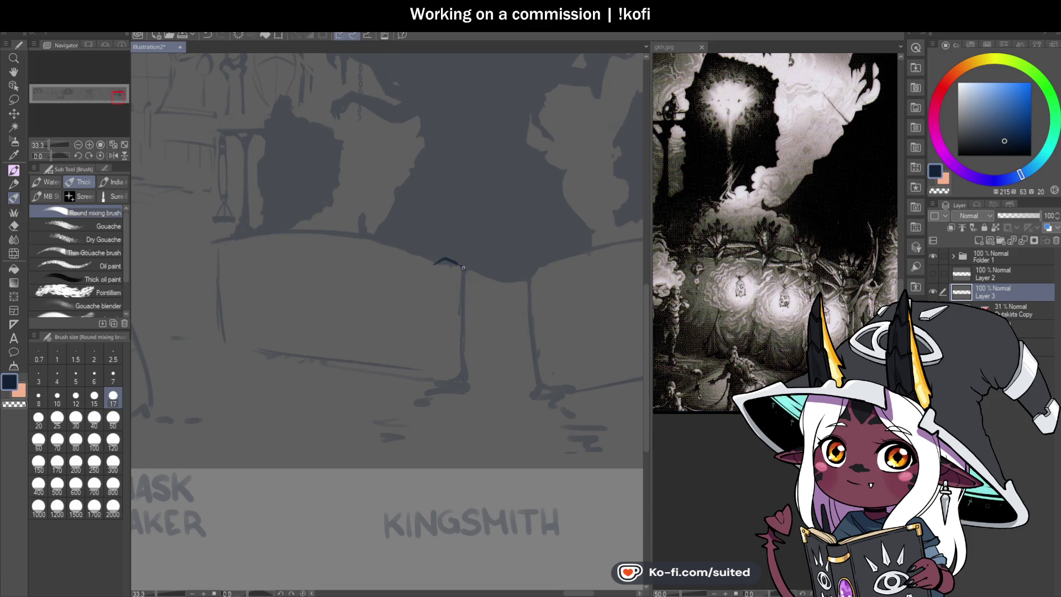
{"action": "left_click_drag", "start_coordinate": [471, 259], "coordinate": [461, 346]}
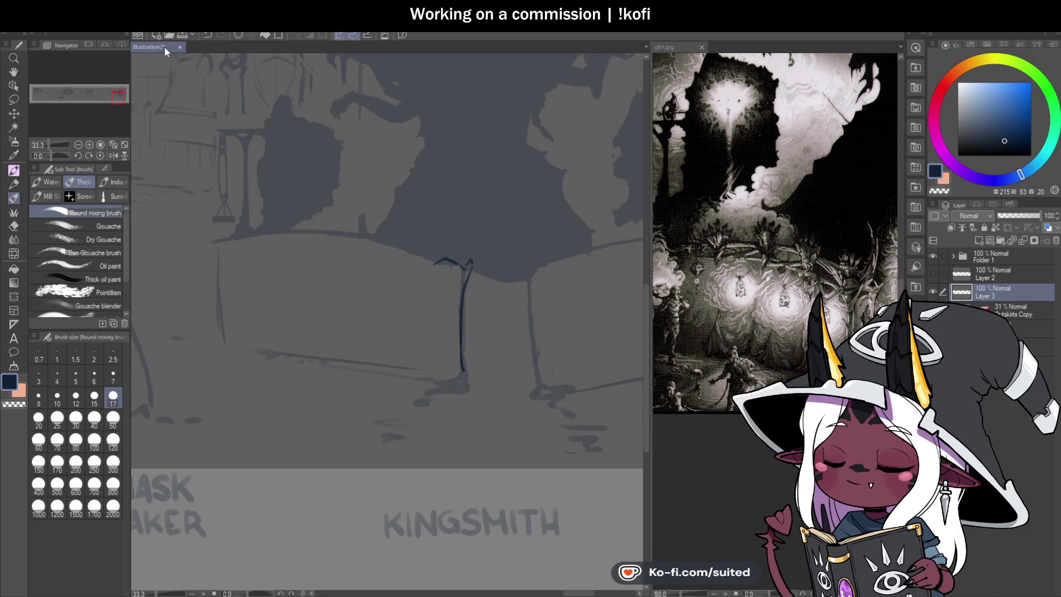
- Sketch the pointed ear, the head's lower edge and a long body line
{"action": "scroll", "coordinate": [467, 289], "scroll_direction": "up", "scroll_amount": 1}
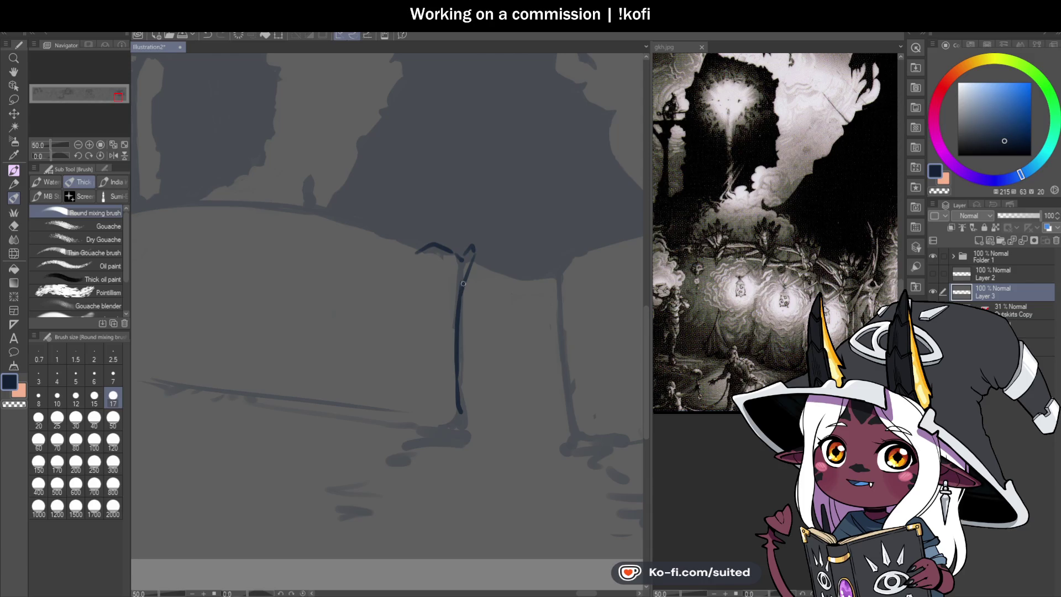
{"action": "left_click_drag", "start_coordinate": [418, 252], "coordinate": [444, 235]}
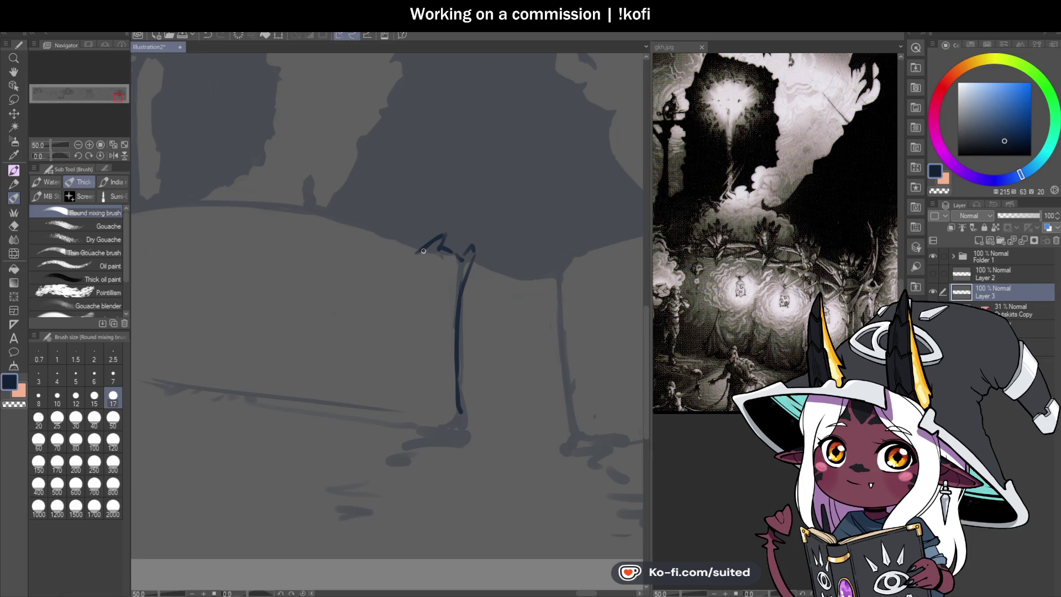
{"action": "left_click_drag", "start_coordinate": [423, 260], "coordinate": [449, 273]}
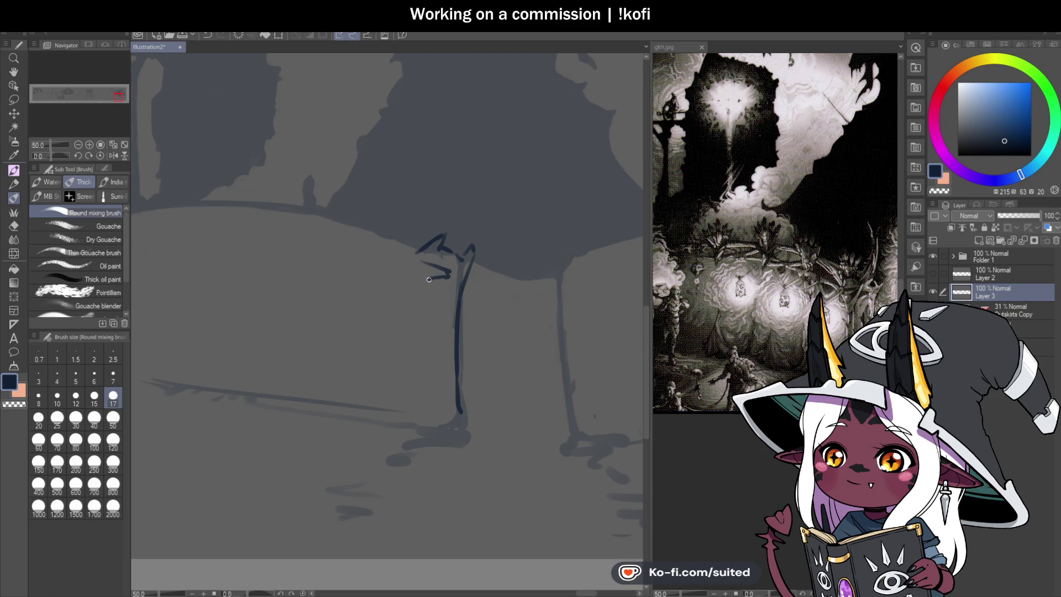
{"action": "left_click_drag", "start_coordinate": [415, 292], "coordinate": [408, 406]}
{"action": "scroll", "coordinate": [408, 406], "scroll_direction": "down", "scroll_amount": 2}
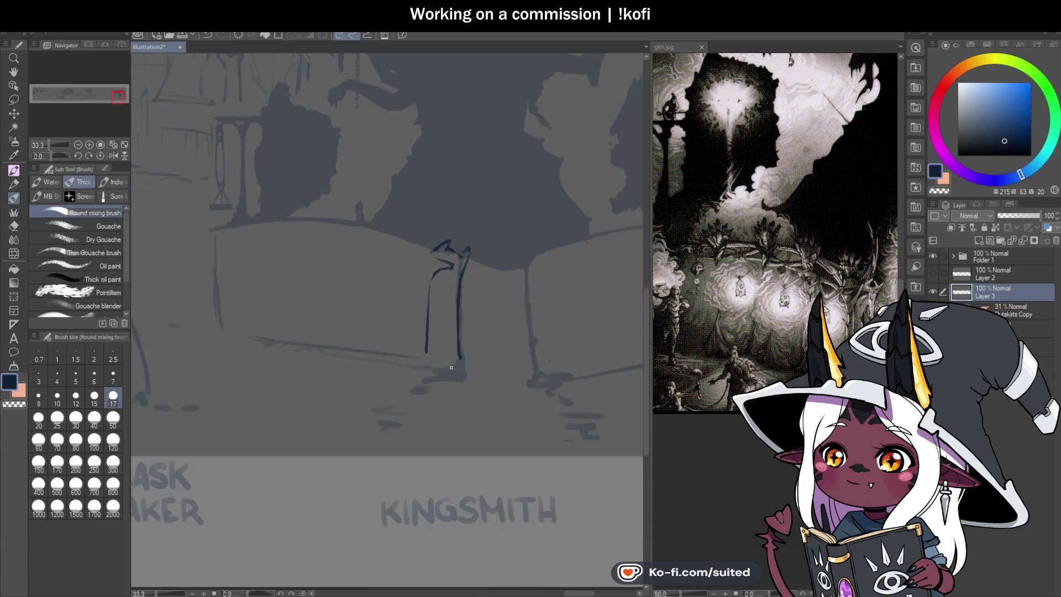
- Add strokes at the top of the figure's right side and save the illustration
{"action": "left_click_drag", "start_coordinate": [419, 333], "coordinate": [406, 359]}
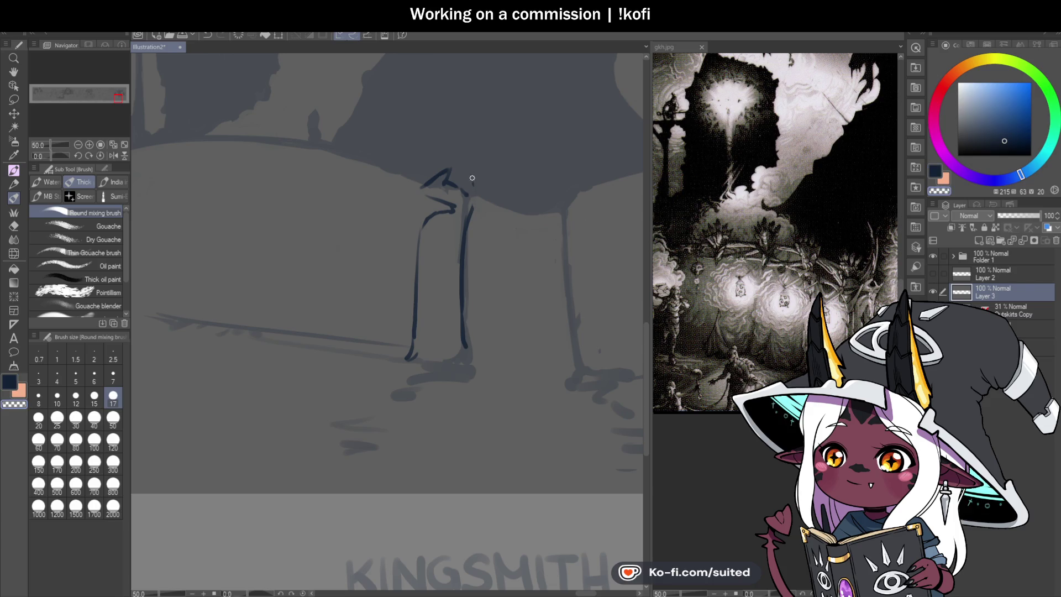
{"action": "left_click_drag", "start_coordinate": [458, 176], "coordinate": [471, 193]}
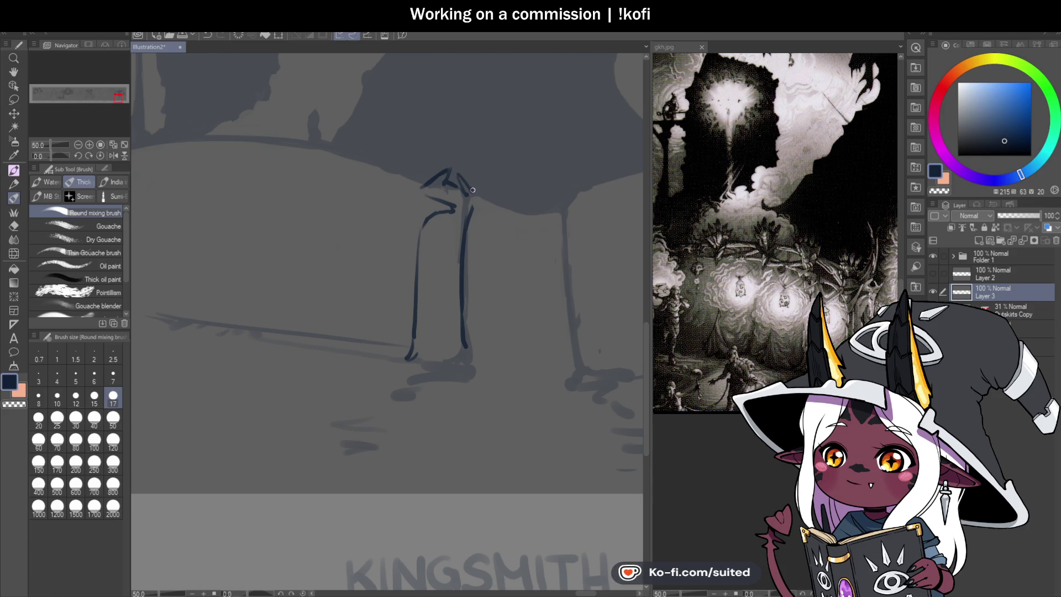
{"action": "key", "text": "c"}
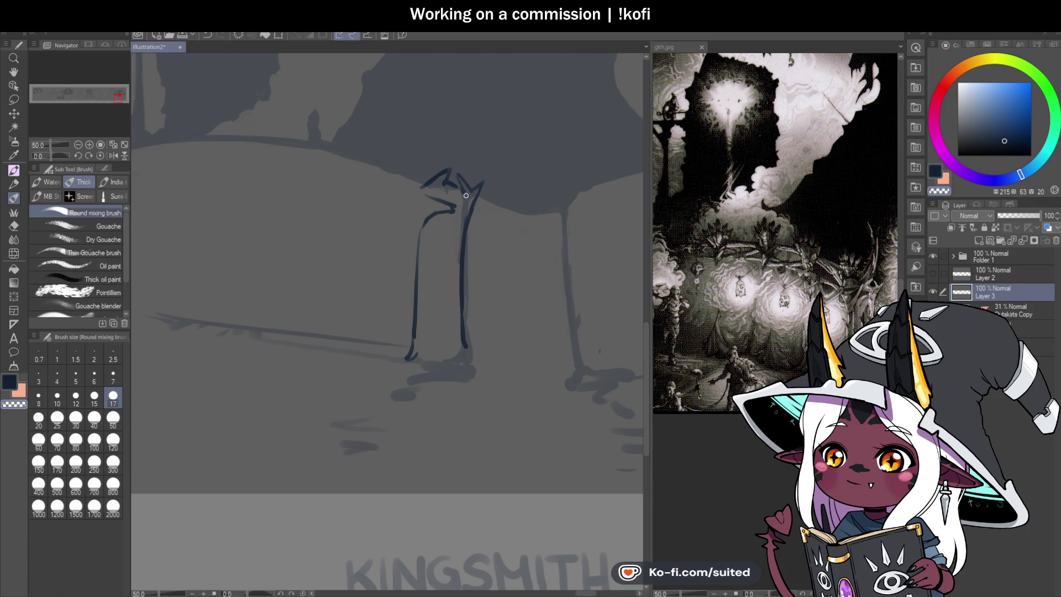
{"action": "key", "text": "ctrl+s"}
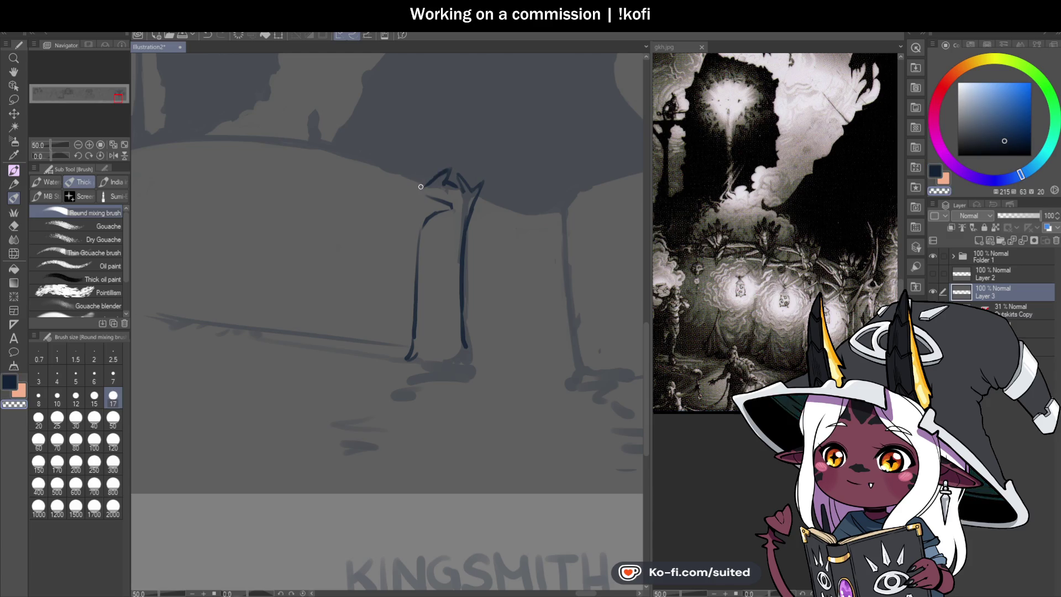
- Draw the head's left edge, the left shoulder and the left side down to the ground
{"action": "mouse_move", "coordinate": [451, 176]}
{"action": "left_mouse_down"}
{"action": "mouse_move", "coordinate": [435, 183]}
{"action": "mouse_move", "coordinate": [424, 214]}
{"action": "left_mouse_up"}
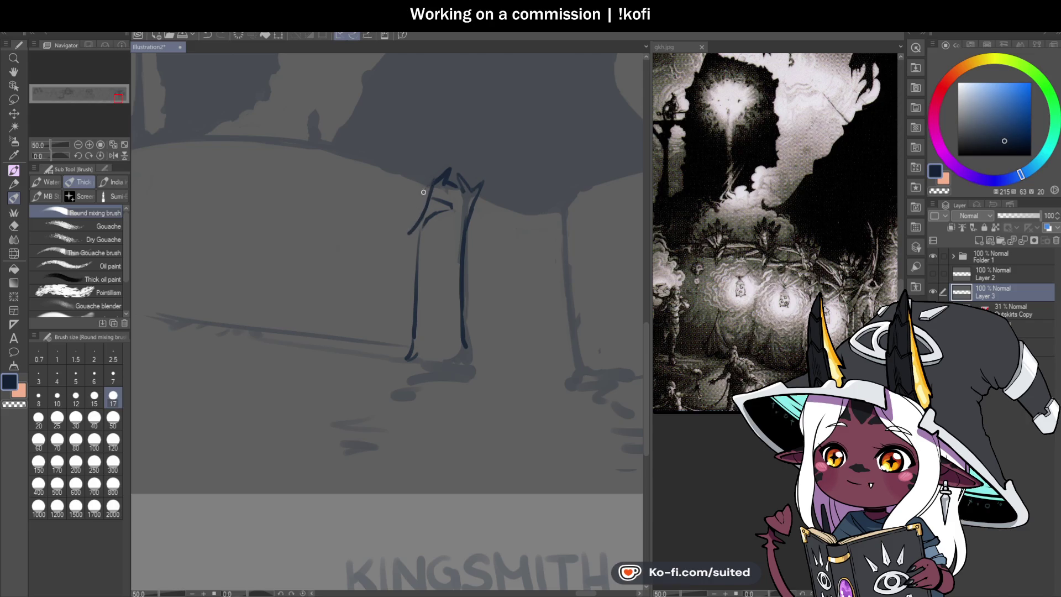
{"action": "mouse_move", "coordinate": [409, 209]}
{"action": "left_mouse_down"}
{"action": "mouse_move", "coordinate": [406, 232]}
{"action": "mouse_move", "coordinate": [425, 218]}
{"action": "mouse_move", "coordinate": [404, 290]}
{"action": "left_mouse_up"}
{"action": "left_click_drag", "start_coordinate": [408, 231], "coordinate": [387, 354]}
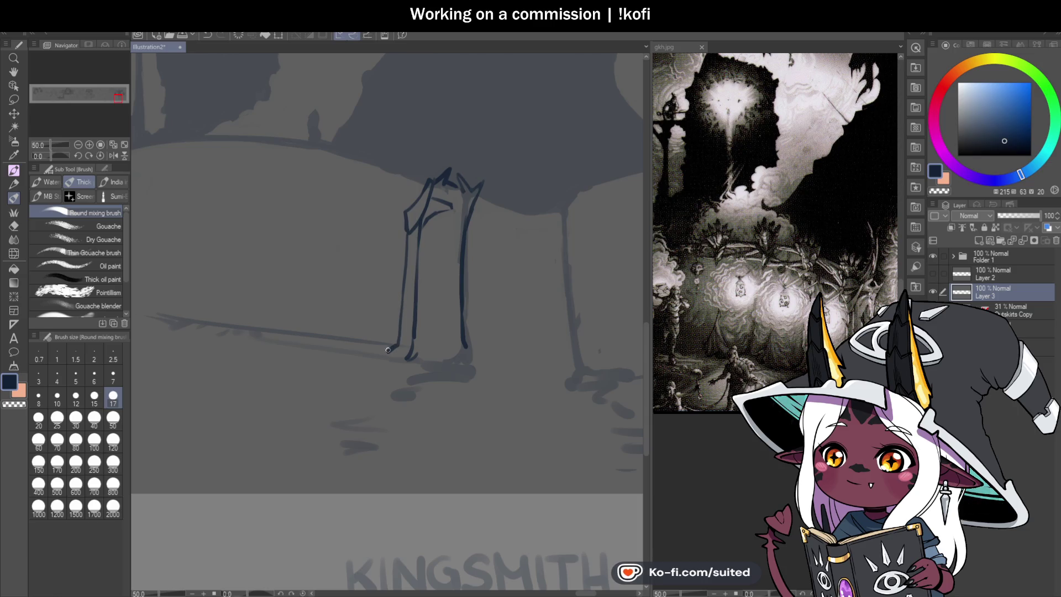
{"action": "scroll", "coordinate": [464, 250], "scroll_direction": "down", "scroll_amount": 2}
{"action": "scroll", "coordinate": [490, 244], "scroll_direction": "up", "scroll_amount": 2}
{"action": "scroll", "coordinate": [490, 244], "scroll_direction": "up", "scroll_amount": 1}
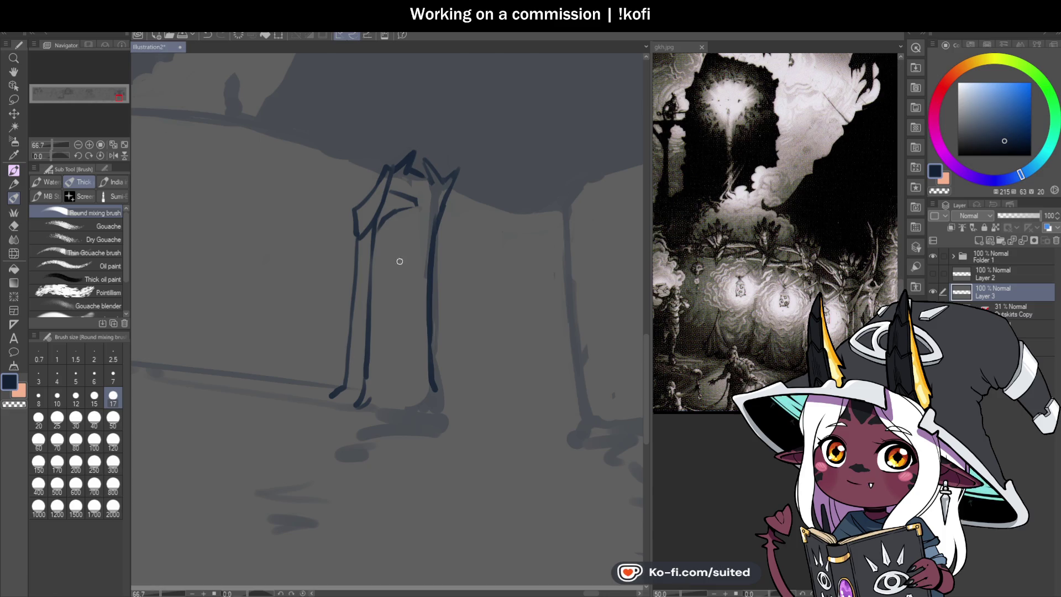
- Extend the right leg into a foot, erase the ear tips and join the line ends atop the head
{"action": "scroll", "coordinate": [362, 357], "scroll_direction": "up", "scroll_amount": 1}
{"action": "left_click_drag", "start_coordinate": [470, 408], "coordinate": [479, 422]}
{"action": "key", "text": "c"}
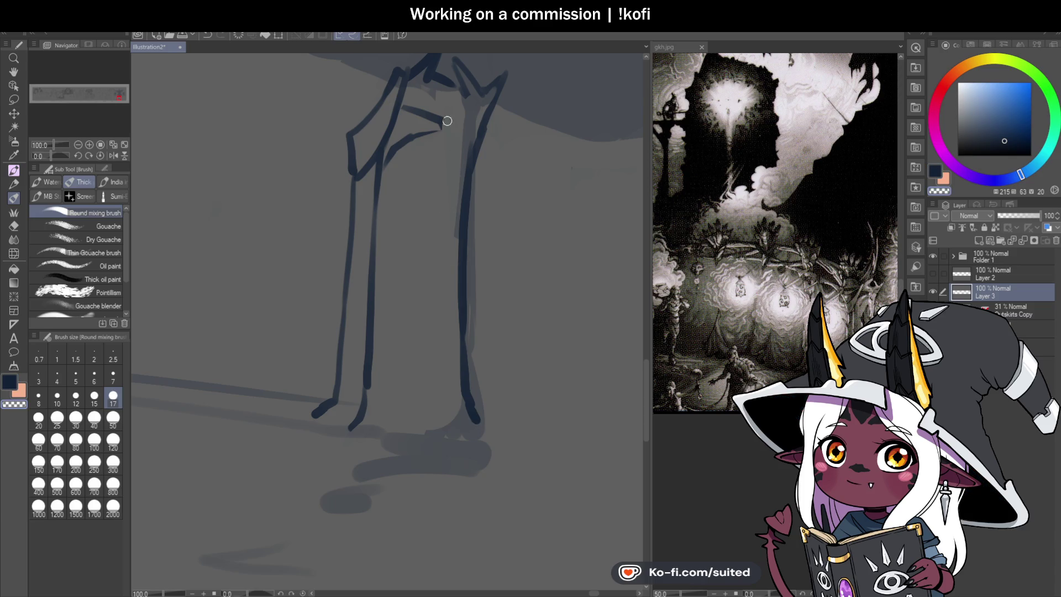
{"action": "left_click_drag", "start_coordinate": [447, 129], "coordinate": [447, 119]}
{"action": "key", "text": "c"}
{"action": "left_click_drag", "start_coordinate": [440, 117], "coordinate": [442, 132]}
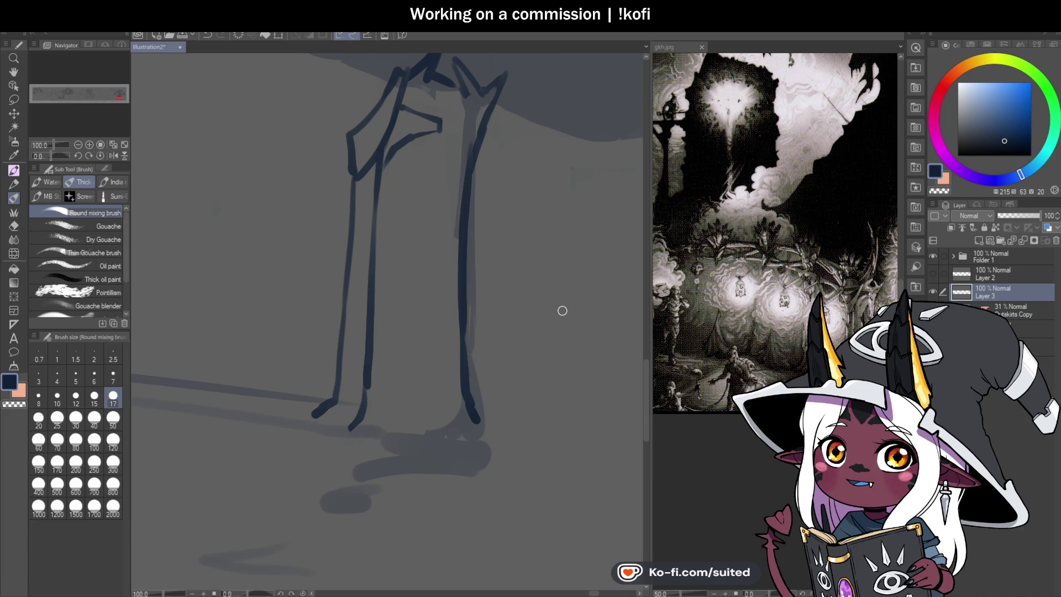
- Add faint diagonal and vertical body folds plus small marks on the head and face
{"action": "left_click_drag", "start_coordinate": [396, 178], "coordinate": [427, 155]}
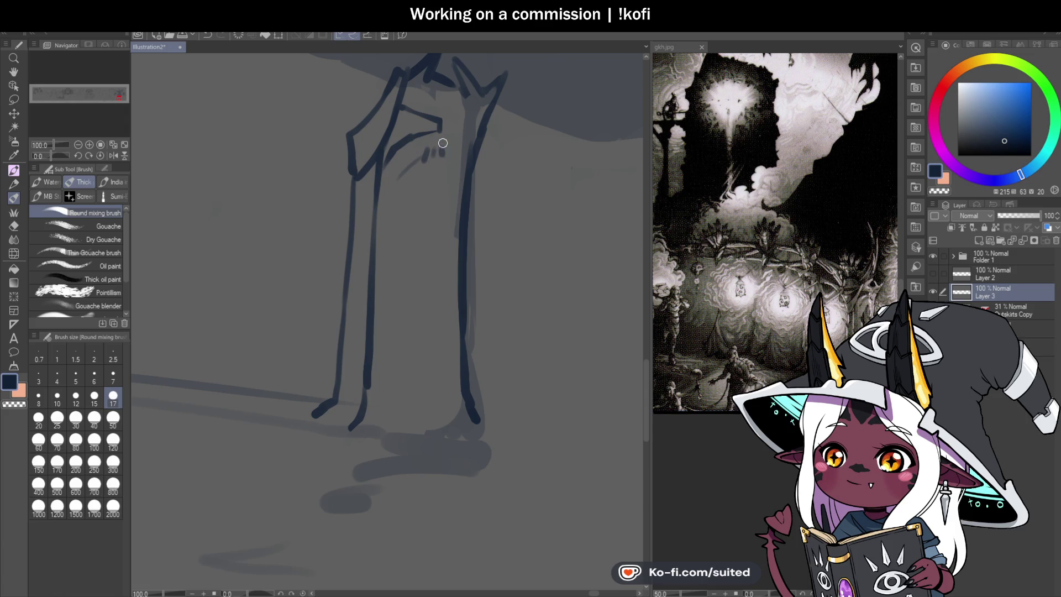
{"action": "mouse_move", "coordinate": [429, 166]}
{"action": "left_mouse_down"}
{"action": "mouse_move", "coordinate": [414, 343]}
{"action": "mouse_move", "coordinate": [433, 369]}
{"action": "left_mouse_up"}
{"action": "scroll", "coordinate": [497, 324], "scroll_direction": "down", "scroll_amount": 4}
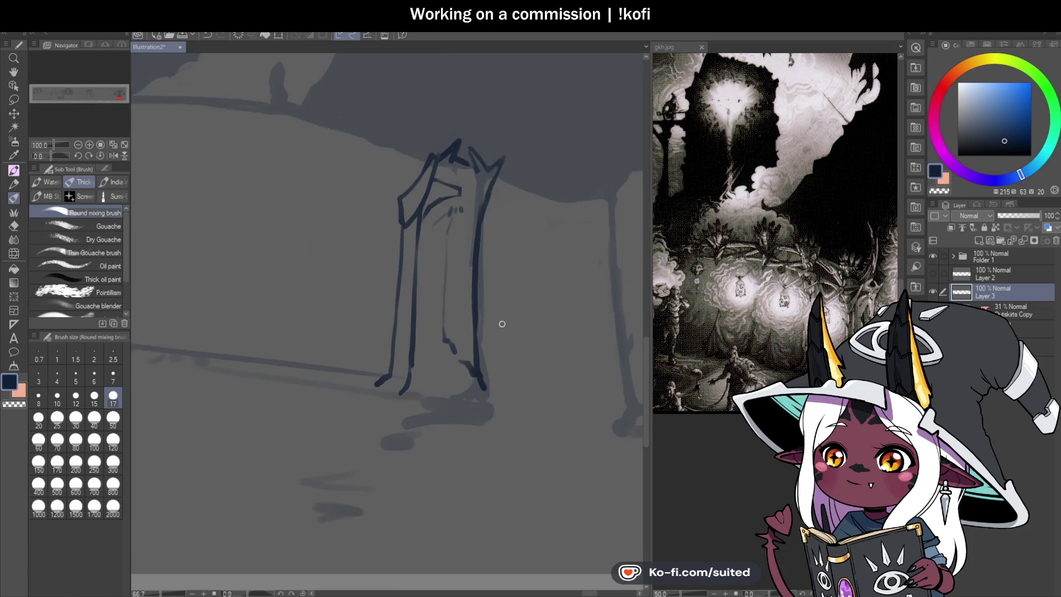
{"action": "scroll", "coordinate": [445, 319], "scroll_direction": "up", "scroll_amount": 2}
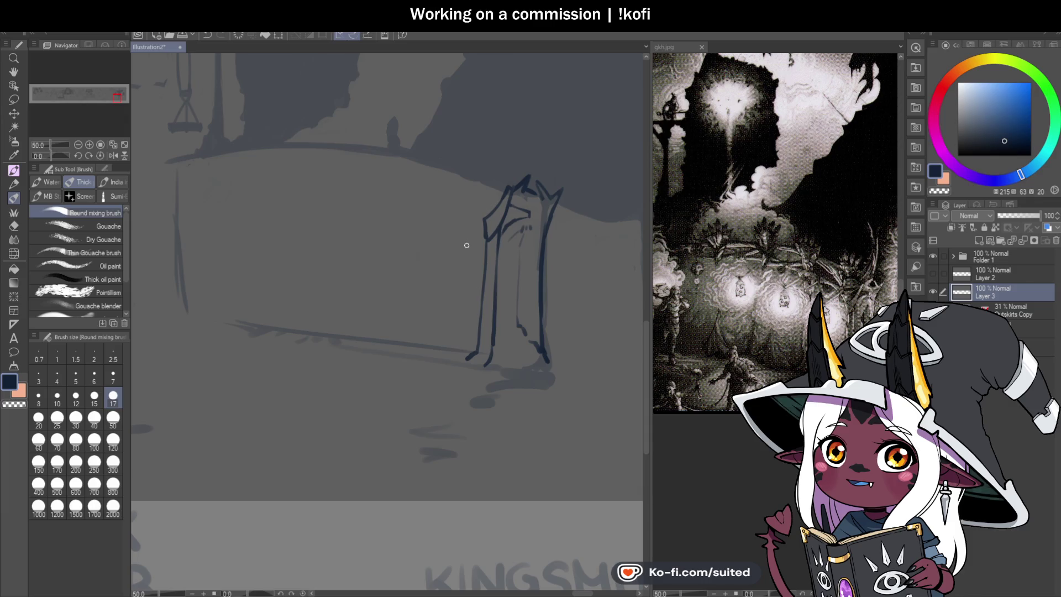
{"action": "scroll", "coordinate": [511, 182], "scroll_direction": "up", "scroll_amount": 1}
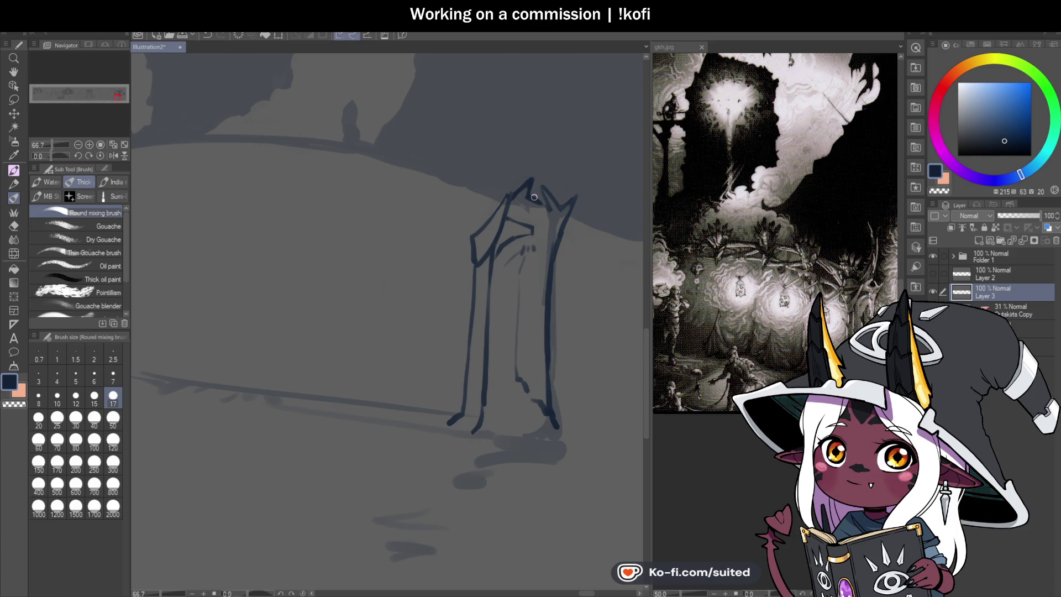
{"action": "scroll", "coordinate": [547, 222], "scroll_direction": "up", "scroll_amount": 1}
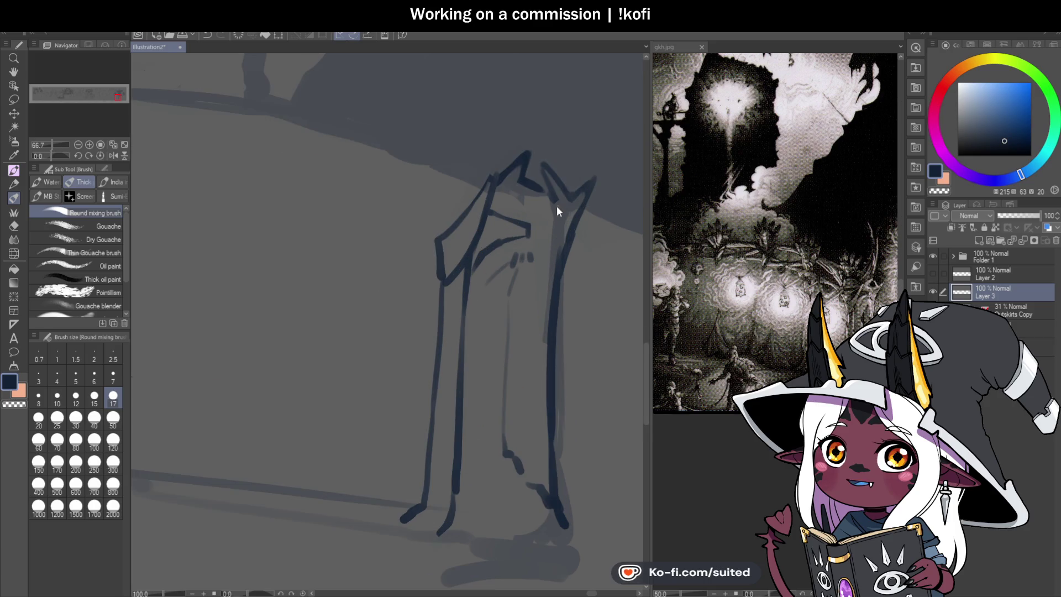
{"action": "left_click_drag", "start_coordinate": [560, 215], "coordinate": [549, 221]}
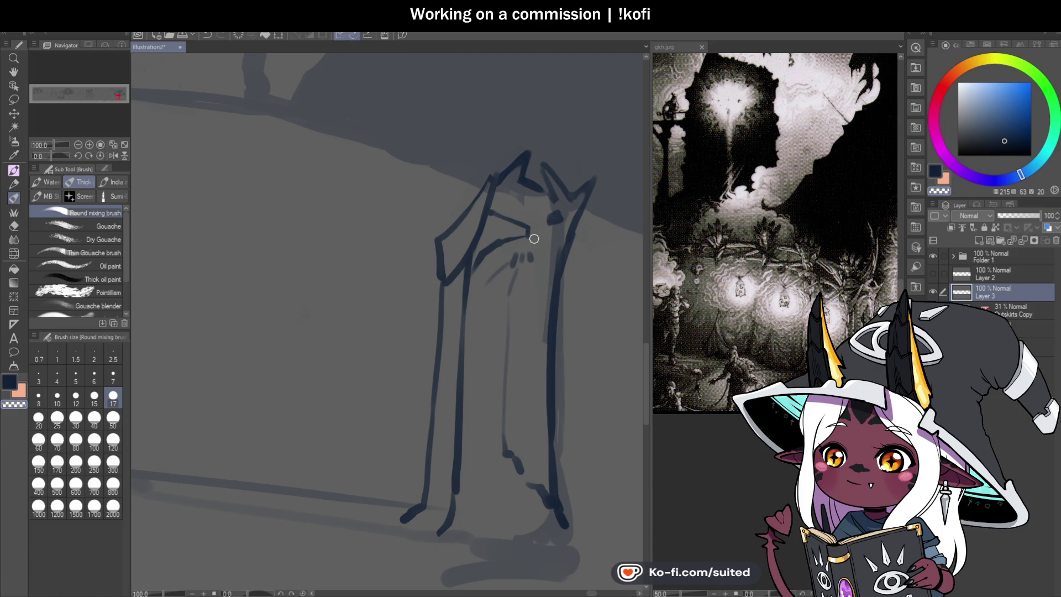
{"action": "left_click_drag", "start_coordinate": [472, 268], "coordinate": [528, 232]}
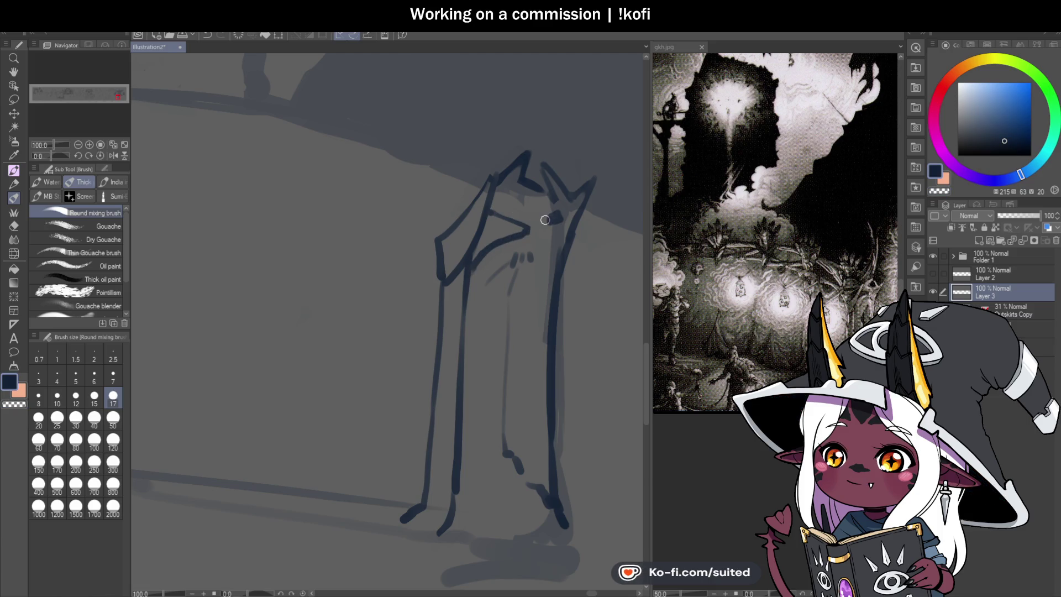
{"action": "scroll", "coordinate": [500, 318], "scroll_direction": "down", "scroll_amount": 2}
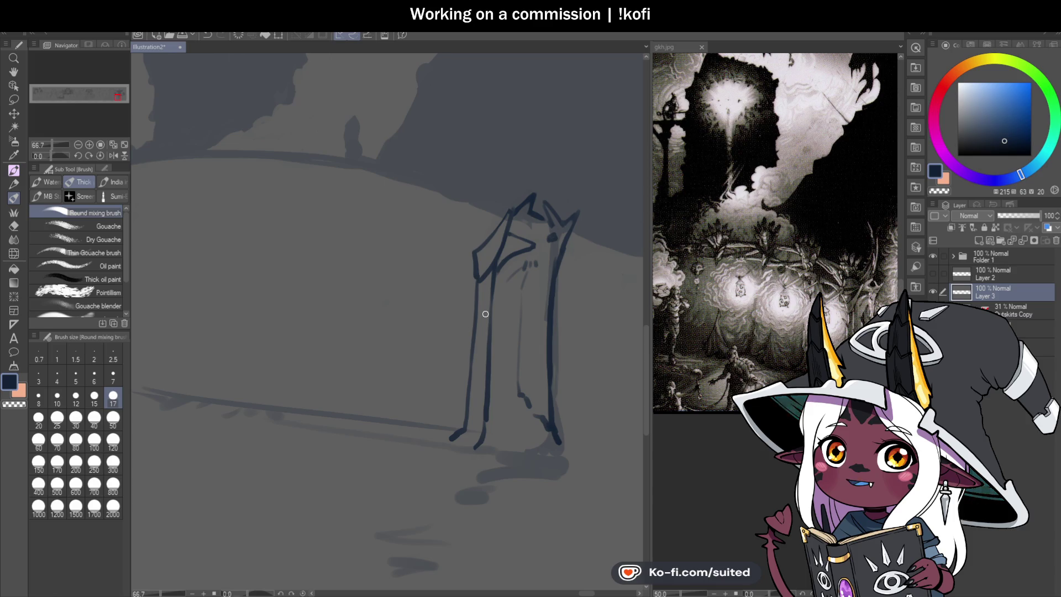
- Draw the counter's long curved top edge leftward from the figure, redoing the first attempt
{"action": "scroll", "coordinate": [508, 279], "scroll_direction": "down", "scroll_amount": 2}
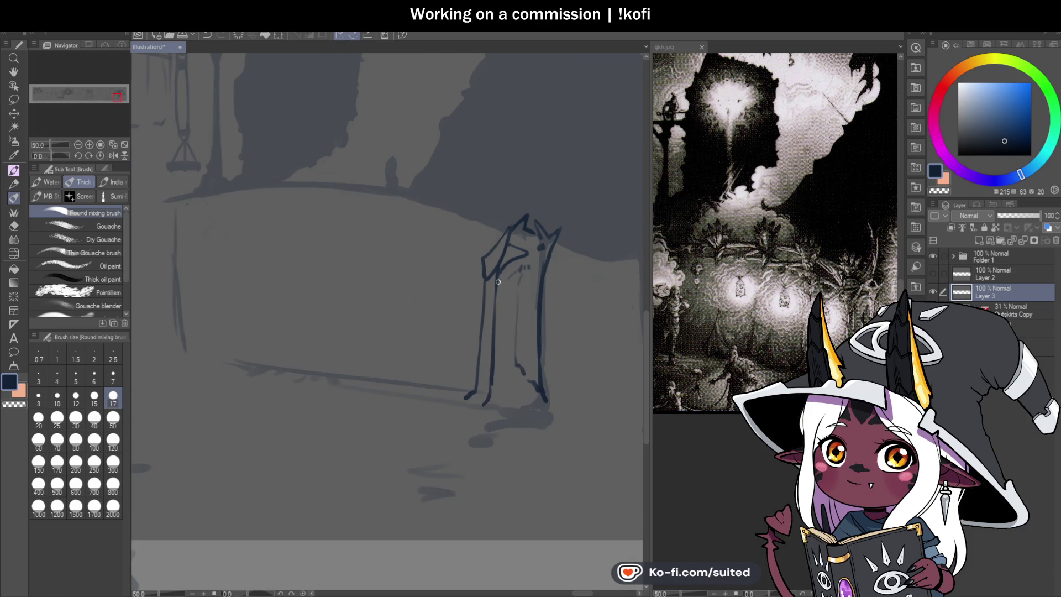
{"action": "scroll", "coordinate": [347, 249], "scroll_direction": "up", "scroll_amount": 1}
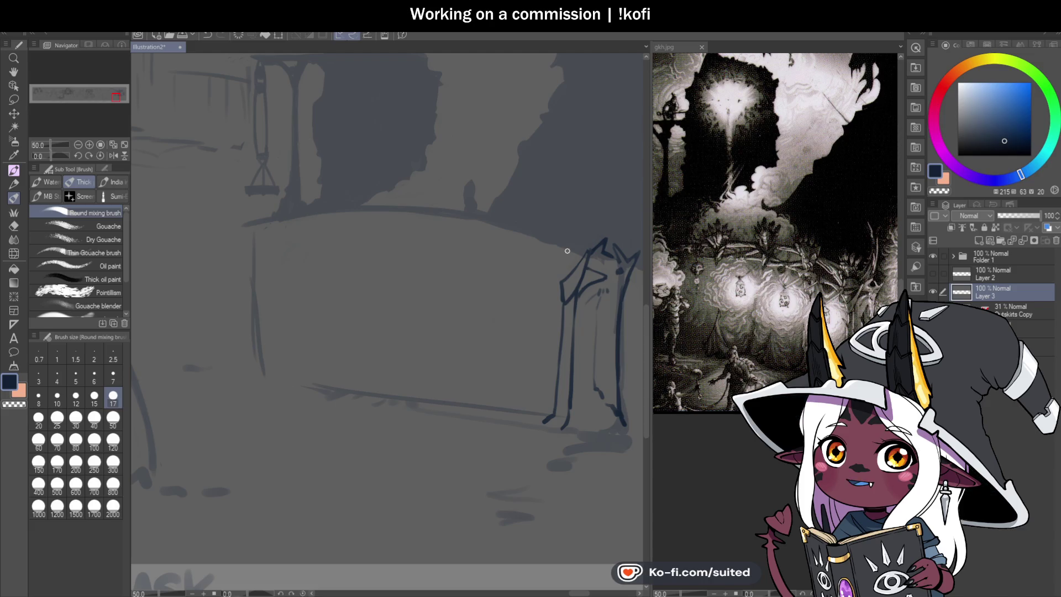
{"action": "left_click_drag", "start_coordinate": [564, 278], "coordinate": [583, 246]}
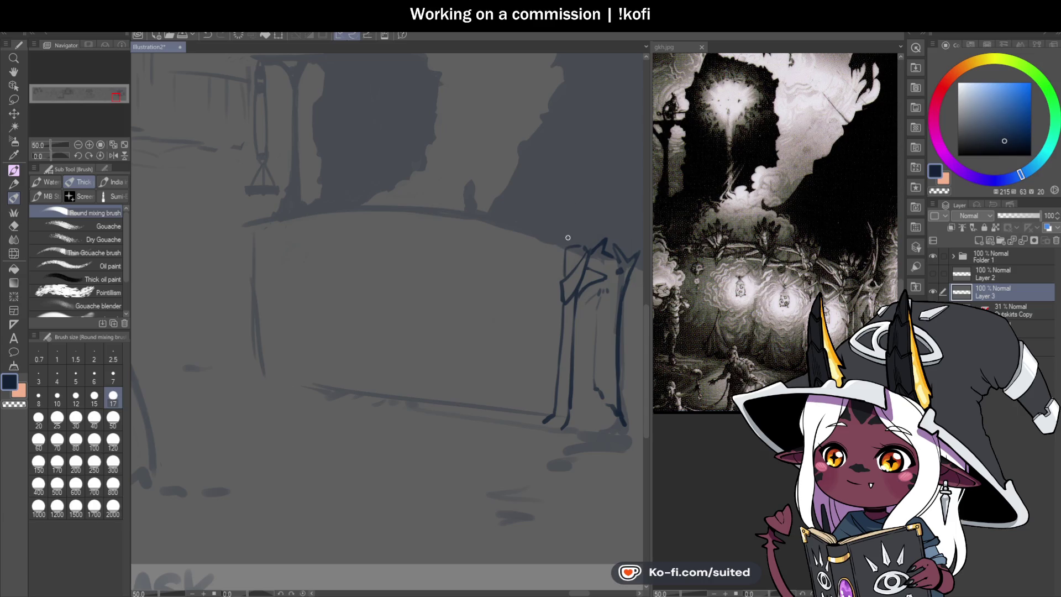
{"action": "mouse_move", "coordinate": [564, 247]}
{"action": "left_mouse_down"}
{"action": "mouse_move", "coordinate": [563, 224]}
{"action": "mouse_move", "coordinate": [584, 248]}
{"action": "mouse_move", "coordinate": [429, 204]}
{"action": "mouse_move", "coordinate": [343, 209]}
{"action": "left_mouse_up"}
{"action": "key", "text": "ctrl+z"}
{"action": "mouse_move", "coordinate": [561, 249]}
{"action": "left_mouse_down"}
{"action": "mouse_move", "coordinate": [498, 228]}
{"action": "mouse_move", "coordinate": [236, 225]}
{"action": "left_mouse_up"}
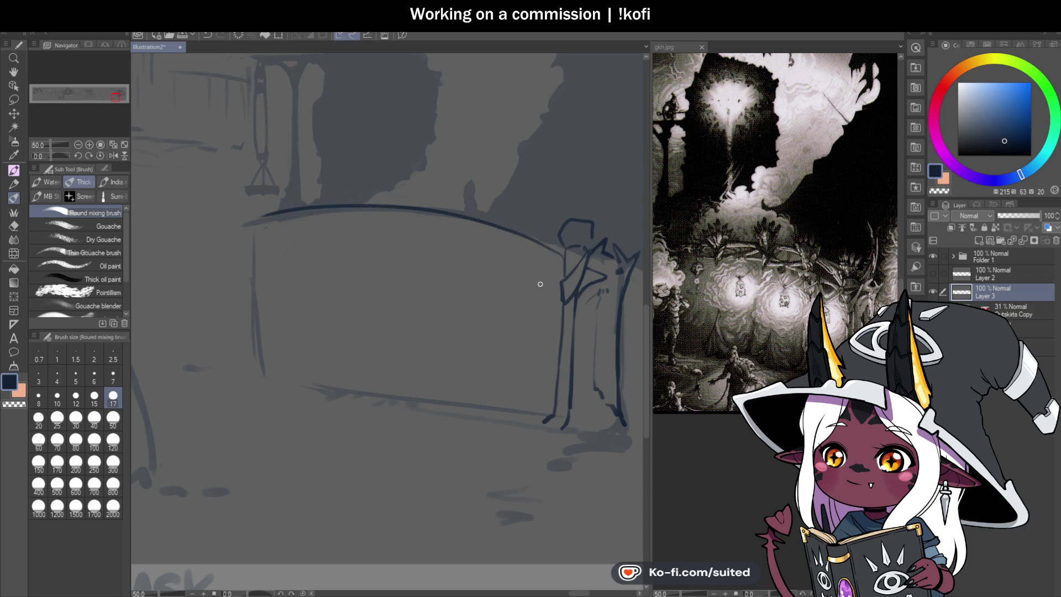
{"action": "mouse_move", "coordinate": [559, 233]}
{"action": "left_mouse_down"}
{"action": "mouse_move", "coordinate": [426, 199]}
{"action": "mouse_move", "coordinate": [279, 200]}
{"action": "left_mouse_up"}
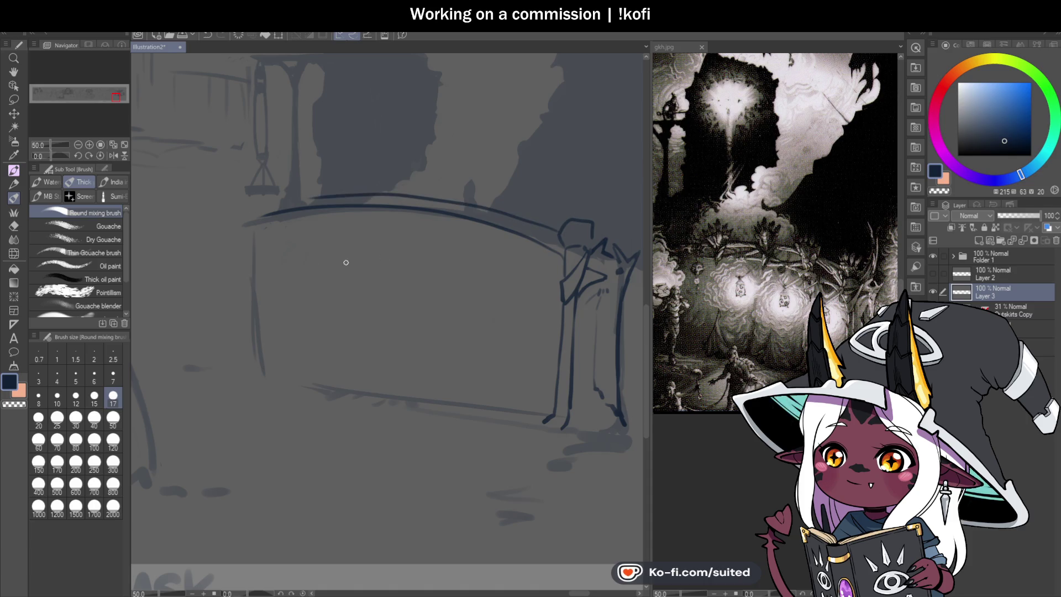
{"action": "left_click_drag", "start_coordinate": [53, 156], "coordinate": [37, 155]}
- Thicken the curve's end, reset the canvas rotation, and start a tall curve above the figure's head
{"action": "scroll", "coordinate": [469, 203], "scroll_direction": "down", "scroll_amount": 2}
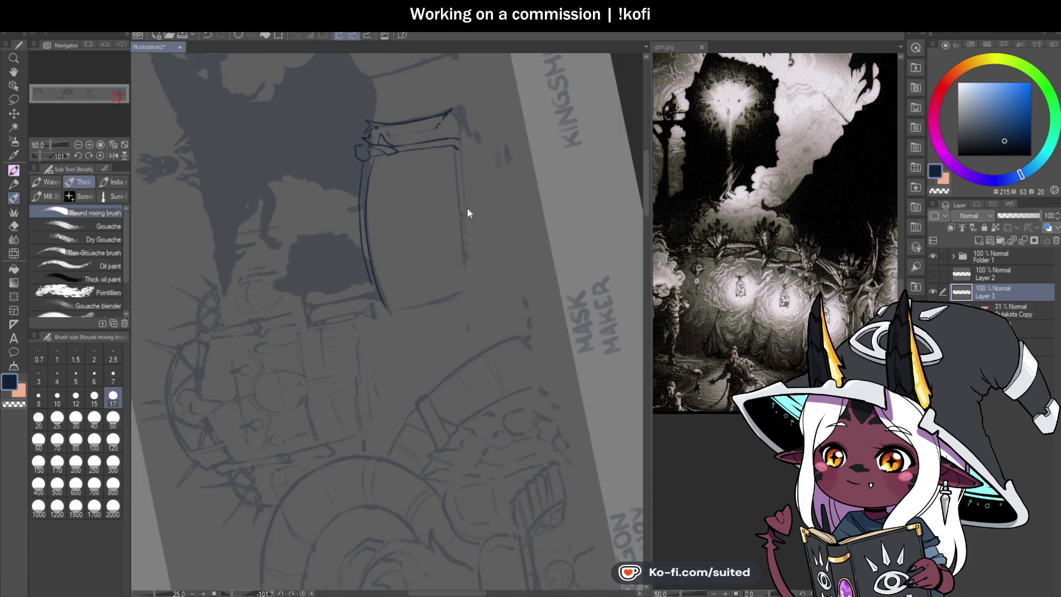
{"action": "scroll", "coordinate": [349, 247], "scroll_direction": "up", "scroll_amount": 2}
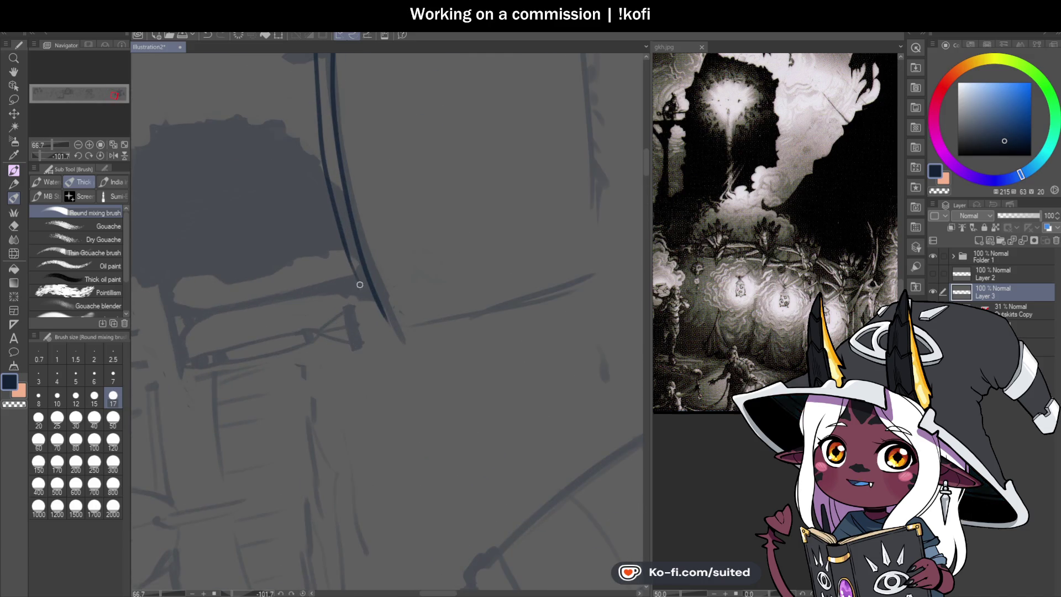
{"action": "left_click_drag", "start_coordinate": [361, 279], "coordinate": [400, 348]}
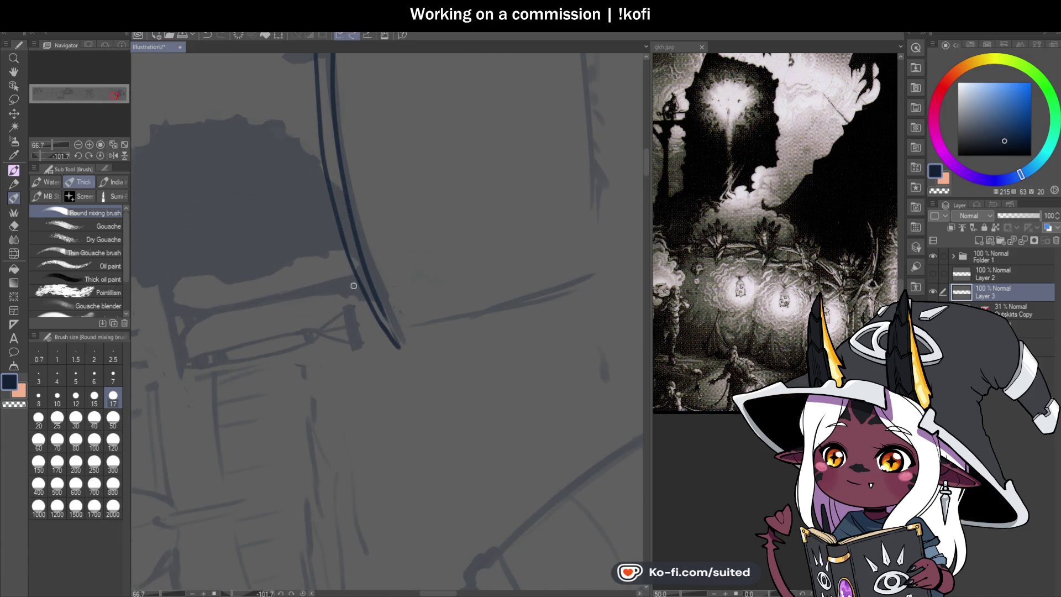
{"action": "left_click", "coordinate": [100, 156]}
{"action": "scroll", "coordinate": [516, 318], "scroll_direction": "down", "scroll_amount": 4}
{"action": "scroll", "coordinate": [565, 357], "scroll_direction": "up", "scroll_amount": 1}
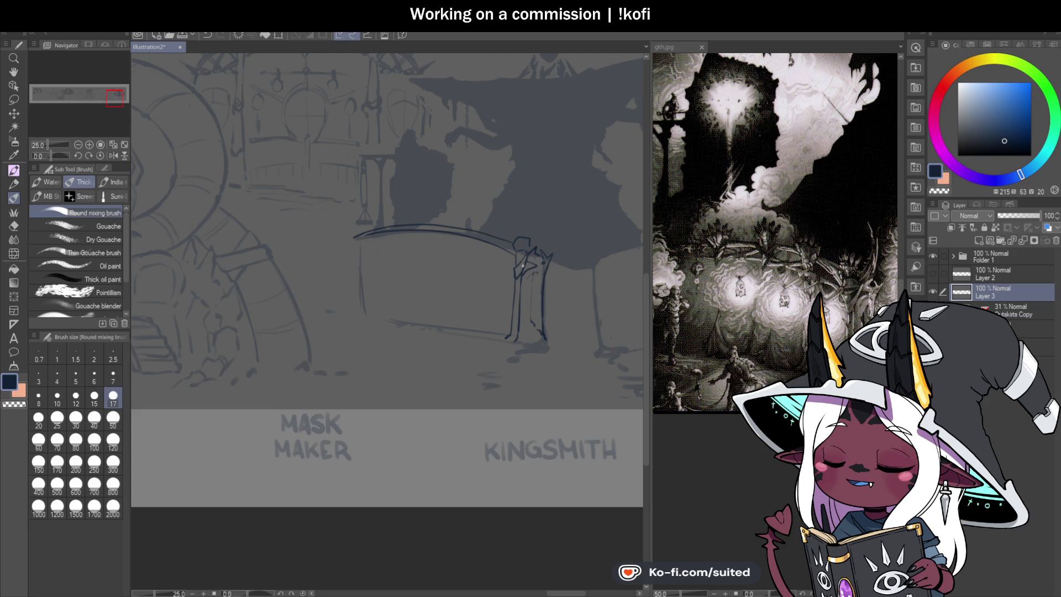
{"action": "scroll", "coordinate": [520, 273], "scroll_direction": "up", "scroll_amount": 1}
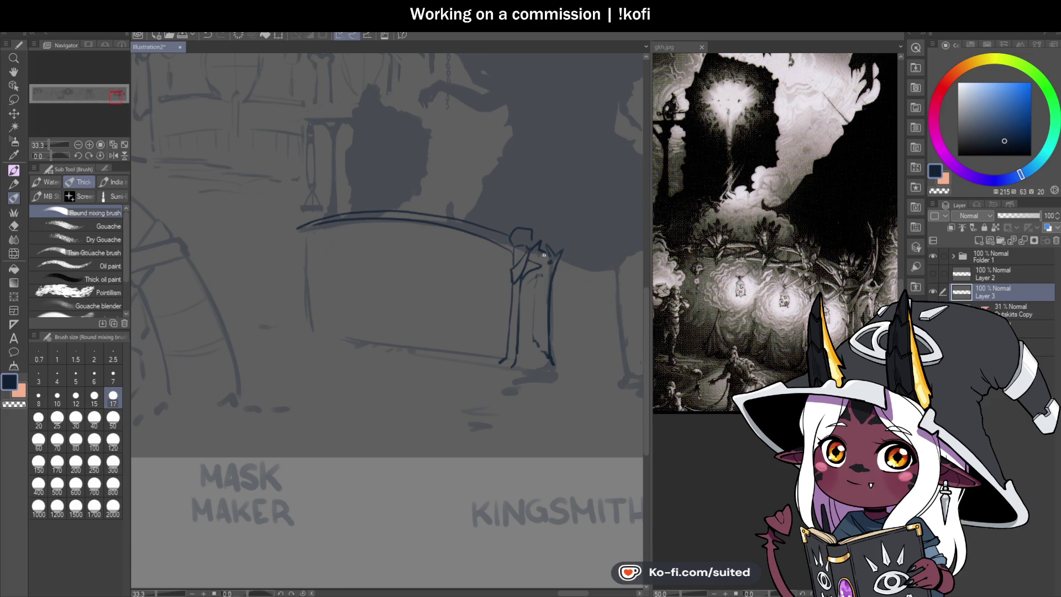
{"action": "scroll", "coordinate": [564, 255], "scroll_direction": "right", "scroll_amount": 1}
{"action": "scroll", "coordinate": [573, 255], "scroll_direction": "up", "scroll_amount": 1}
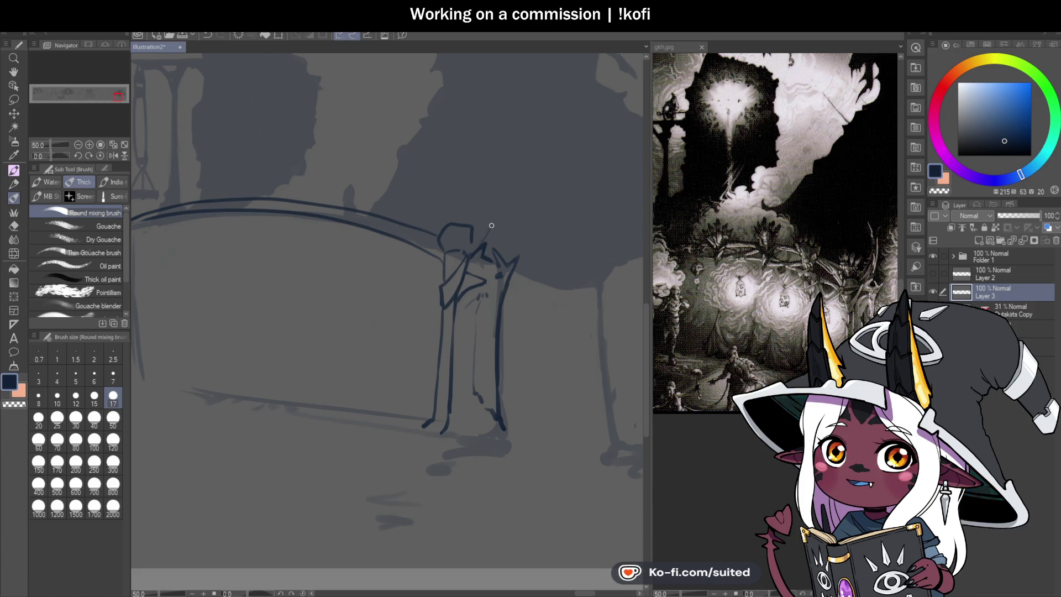
{"action": "left_click_drag", "start_coordinate": [486, 240], "coordinate": [498, 191]}
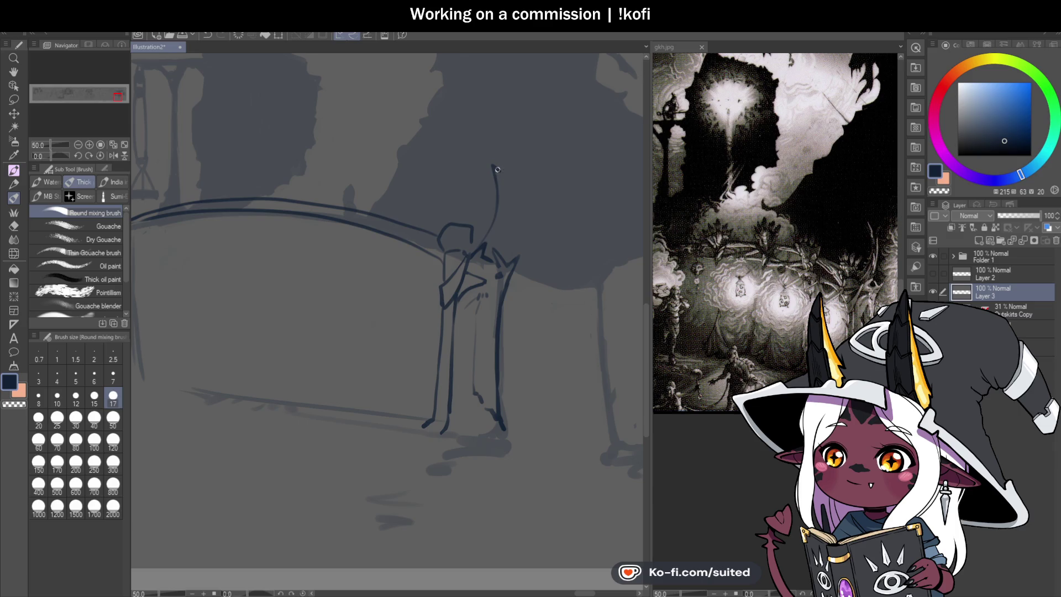
{"action": "scroll", "coordinate": [520, 198], "scroll_direction": "up", "scroll_amount": 1}
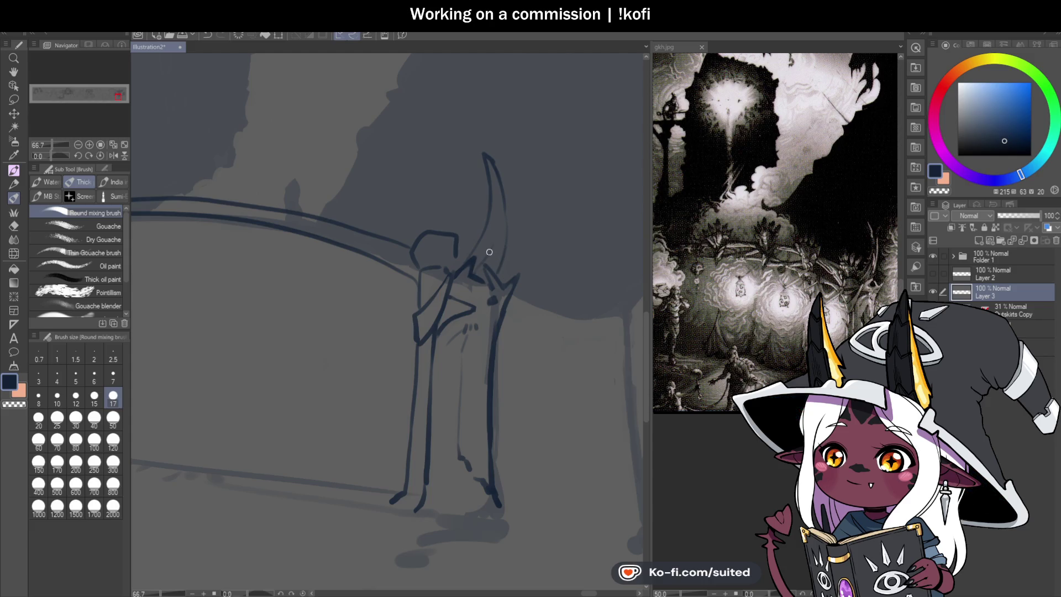
- Add a stroke at the curve's pointed tip and erase its top with the transparent colour
{"action": "left_click_drag", "start_coordinate": [509, 210], "coordinate": [497, 275]}
{"action": "key", "text": "c"}
{"action": "key", "text": "c"}
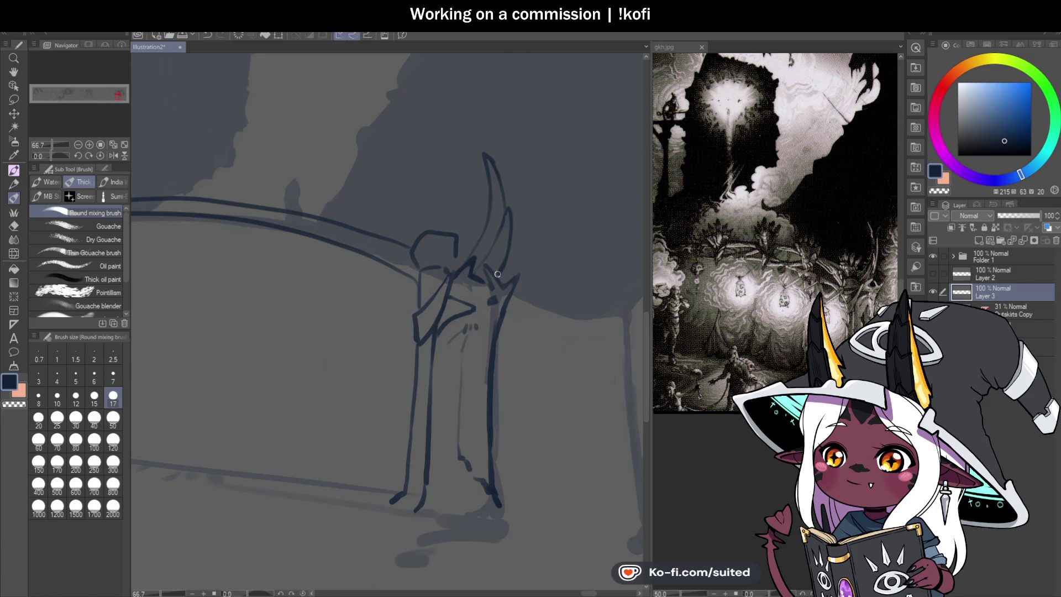
{"action": "key", "text": "c"}
{"action": "mouse_move", "coordinate": [494, 164]}
{"action": "left_mouse_down"}
{"action": "mouse_move", "coordinate": [504, 193]}
{"action": "mouse_move", "coordinate": [493, 177]}
{"action": "left_mouse_up"}
{"action": "key", "text": "c"}
{"action": "key", "text": "c"}
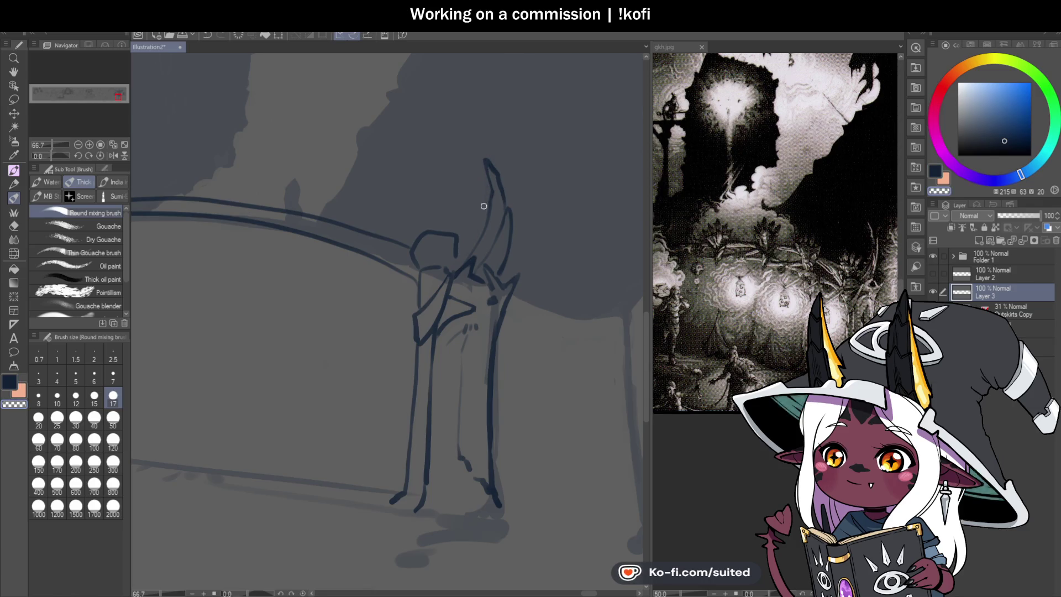
- Trim the pointed shape's right edge and redraw it in dark navy
{"action": "key", "text": "c"}
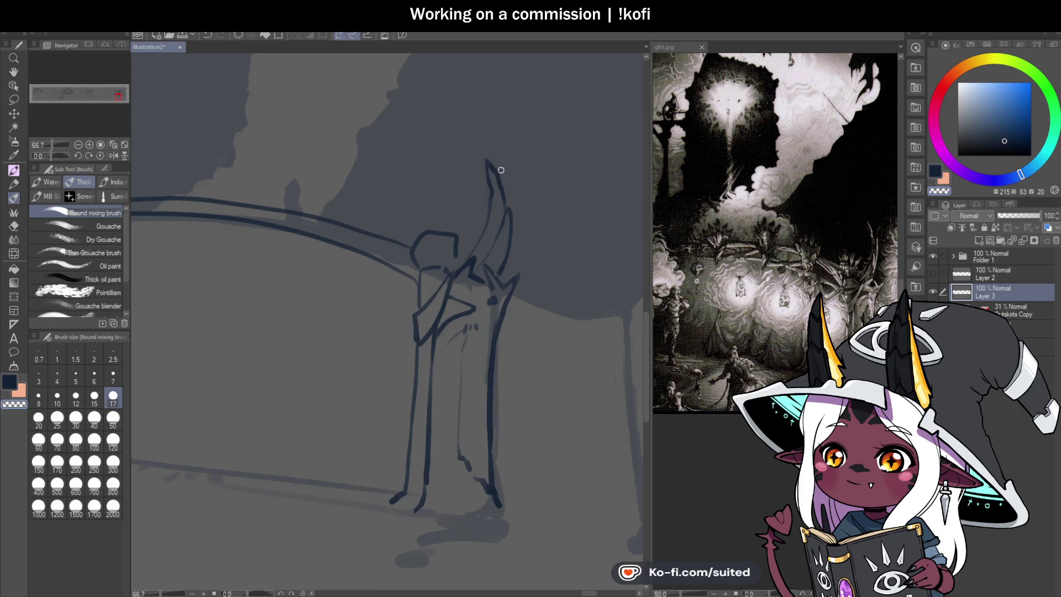
{"action": "key", "text": "c"}
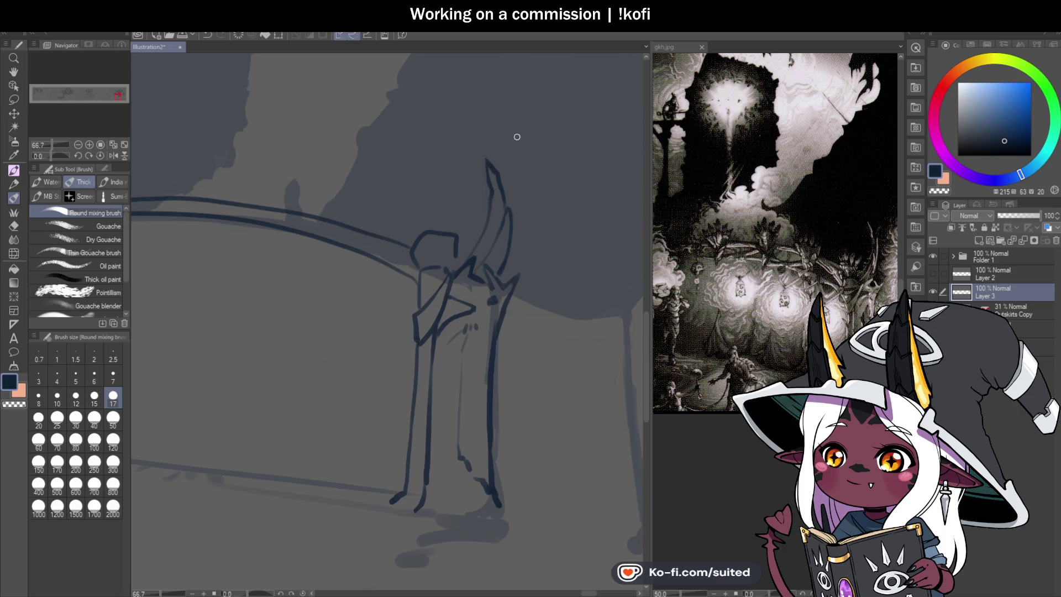
{"action": "key", "text": "c"}
{"action": "left_click_drag", "start_coordinate": [506, 206], "coordinate": [506, 268]}
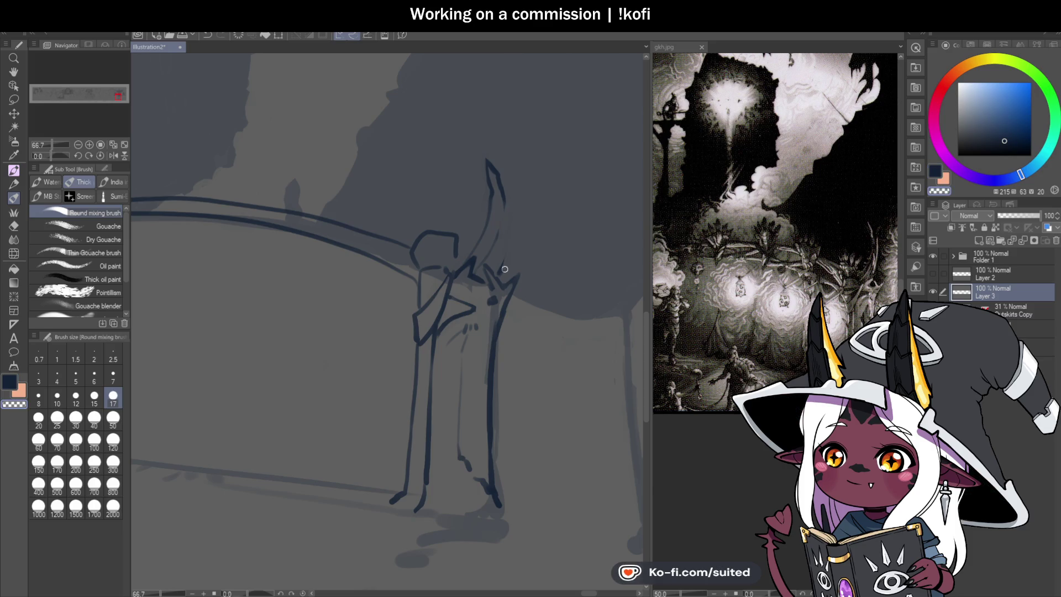
{"action": "key", "text": "c"}
{"action": "scroll", "coordinate": [496, 191], "scroll_direction": "up", "scroll_amount": 1}
{"action": "left_click_drag", "start_coordinate": [499, 193], "coordinate": [501, 266]}
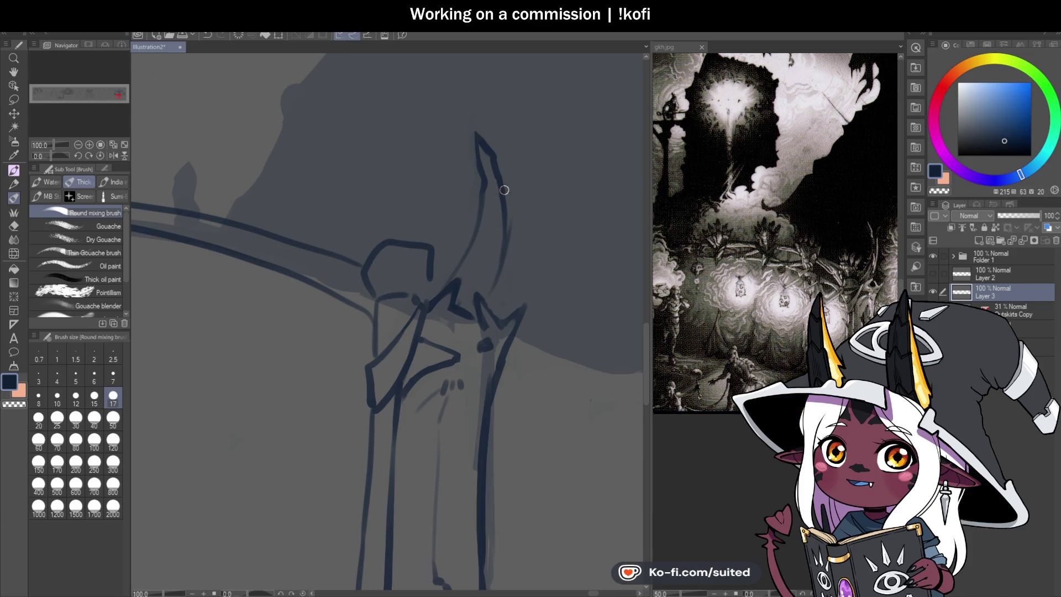
- Add strokes beside the pointed shape and an inner edge line, erasing a stray patch of it
{"action": "mouse_move", "coordinate": [506, 247]}
{"action": "left_mouse_down"}
{"action": "mouse_move", "coordinate": [516, 206]}
{"action": "mouse_move", "coordinate": [503, 308]}
{"action": "left_mouse_up"}
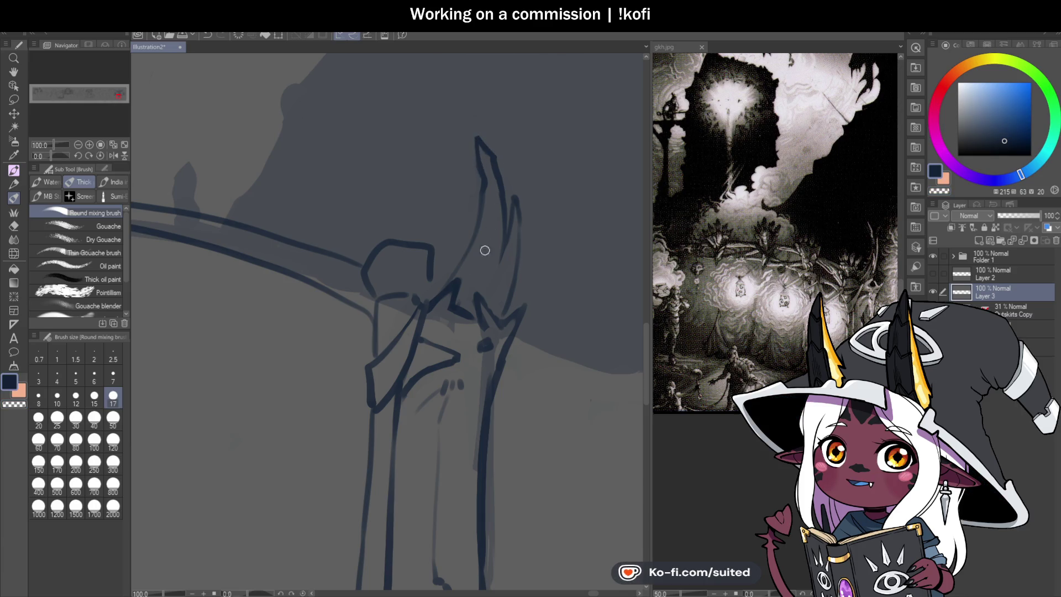
{"action": "scroll", "coordinate": [539, 202], "scroll_direction": "down", "scroll_amount": 2}
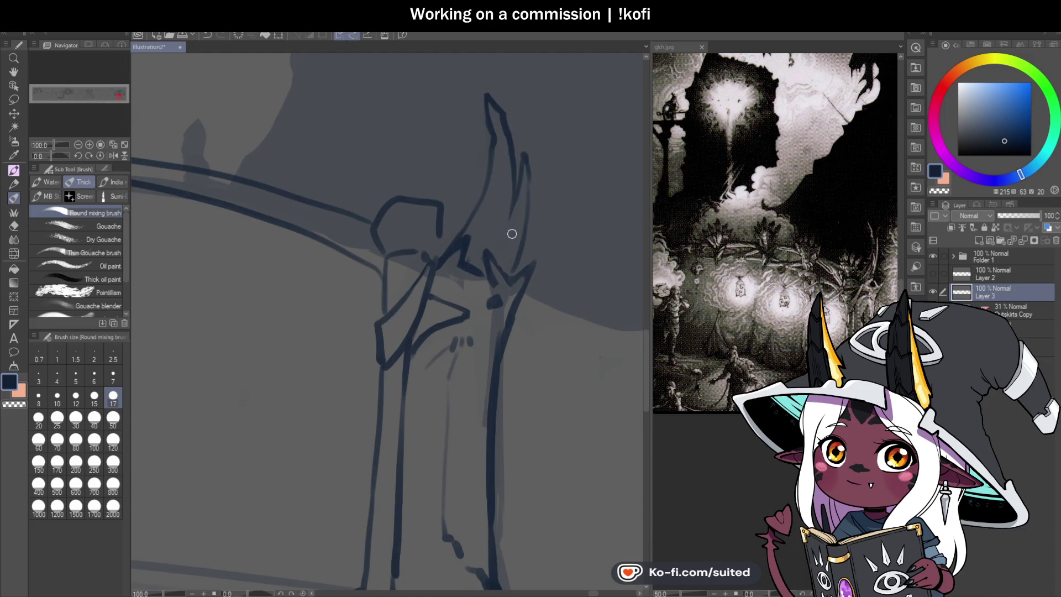
{"action": "left_click_drag", "start_coordinate": [491, 221], "coordinate": [505, 182]}
{"action": "mouse_move", "coordinate": [505, 228]}
{"action": "left_mouse_down"}
{"action": "mouse_move", "coordinate": [493, 235]}
{"action": "mouse_move", "coordinate": [487, 222]}
{"action": "left_mouse_up"}
{"action": "key", "text": "c"}
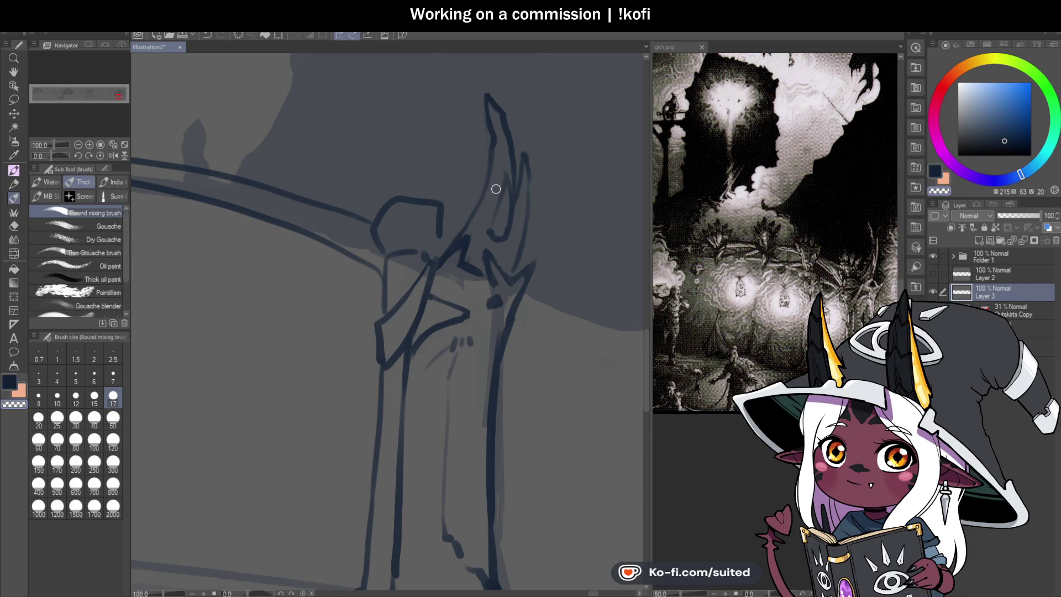
{"action": "key", "text": "c"}
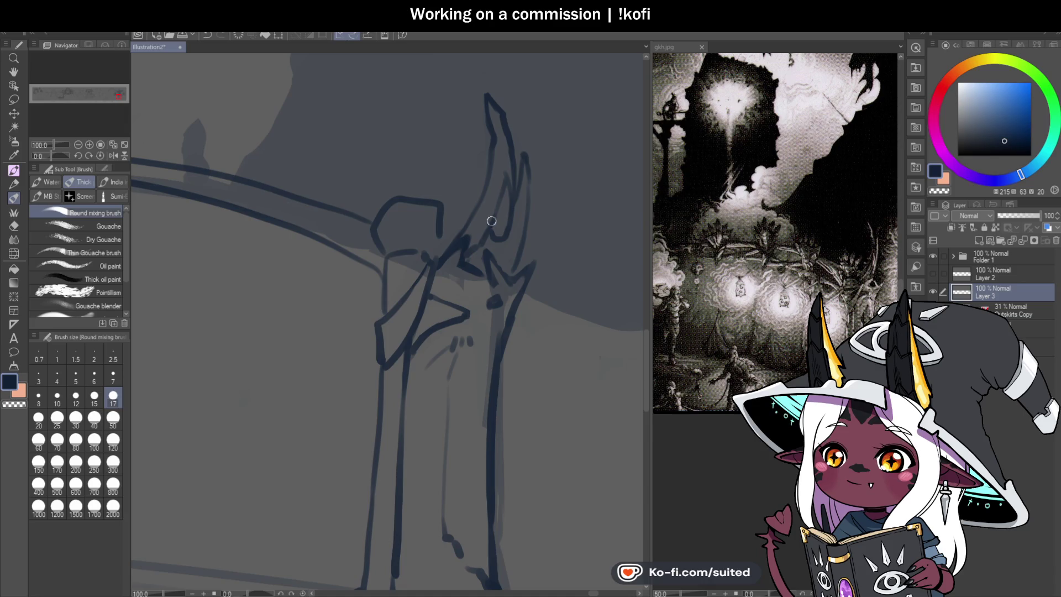
{"action": "key", "text": "c"}
{"action": "left_click_drag", "start_coordinate": [498, 224], "coordinate": [505, 233]}
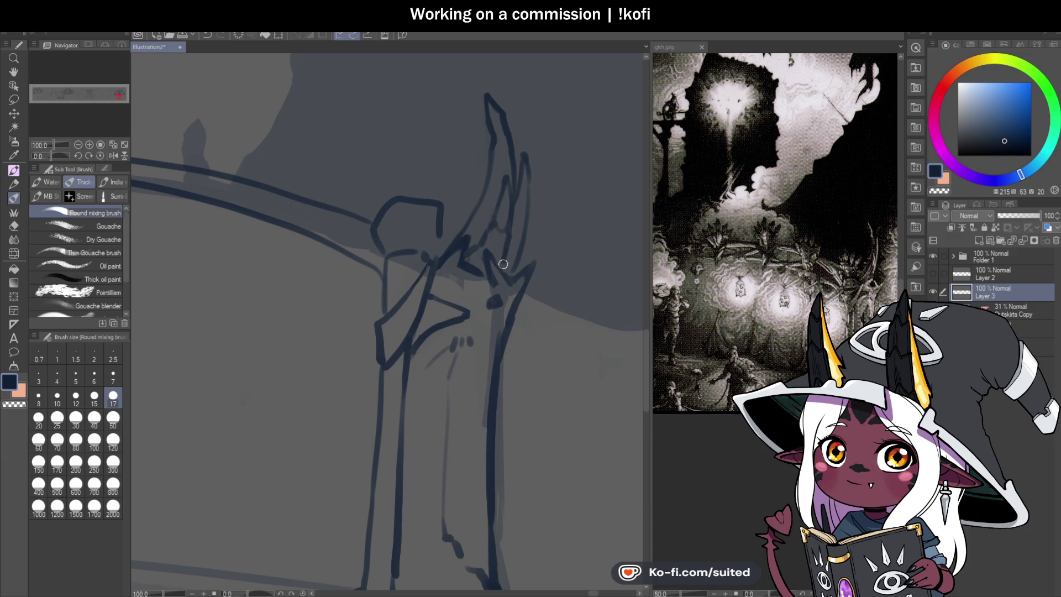
{"action": "scroll", "coordinate": [559, 244], "scroll_direction": "down", "scroll_amount": 4}
{"action": "scroll", "coordinate": [557, 283], "scroll_direction": "up", "scroll_amount": 2}
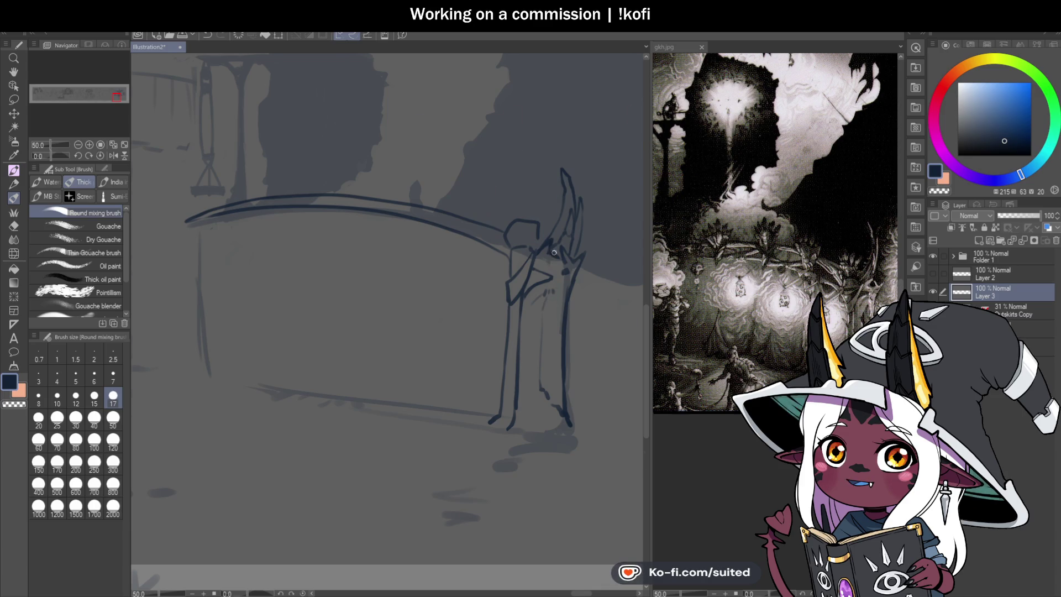
- Draw a short stroke and a small loop hanging from the curved counter rail
{"action": "scroll", "coordinate": [554, 253], "scroll_direction": "down", "scroll_amount": 2}
{"action": "scroll", "coordinate": [474, 243], "scroll_direction": "up", "scroll_amount": 2}
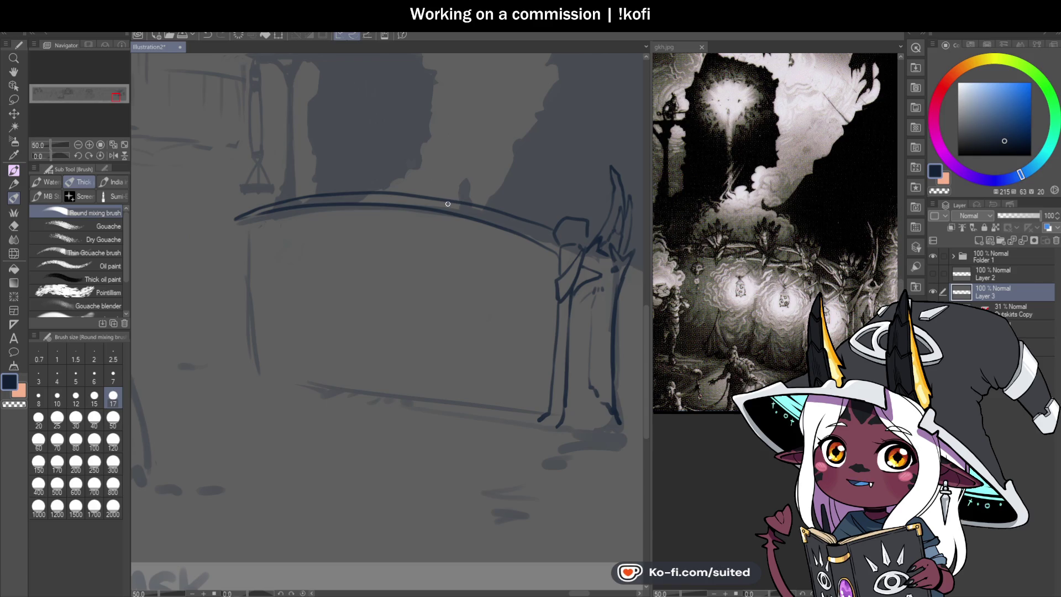
{"action": "left_click_drag", "start_coordinate": [460, 204], "coordinate": [463, 217]}
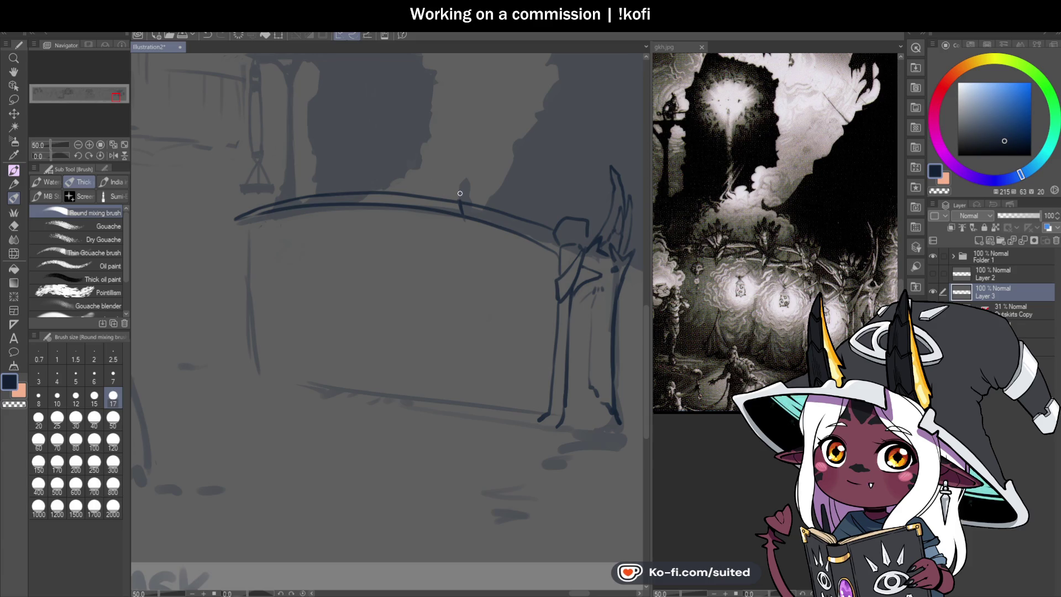
{"action": "scroll", "coordinate": [483, 211], "scroll_direction": "up", "scroll_amount": 1}
{"action": "left_click_drag", "start_coordinate": [452, 197], "coordinate": [483, 194]}
{"action": "scroll", "coordinate": [486, 249], "scroll_direction": "down", "scroll_amount": 3}
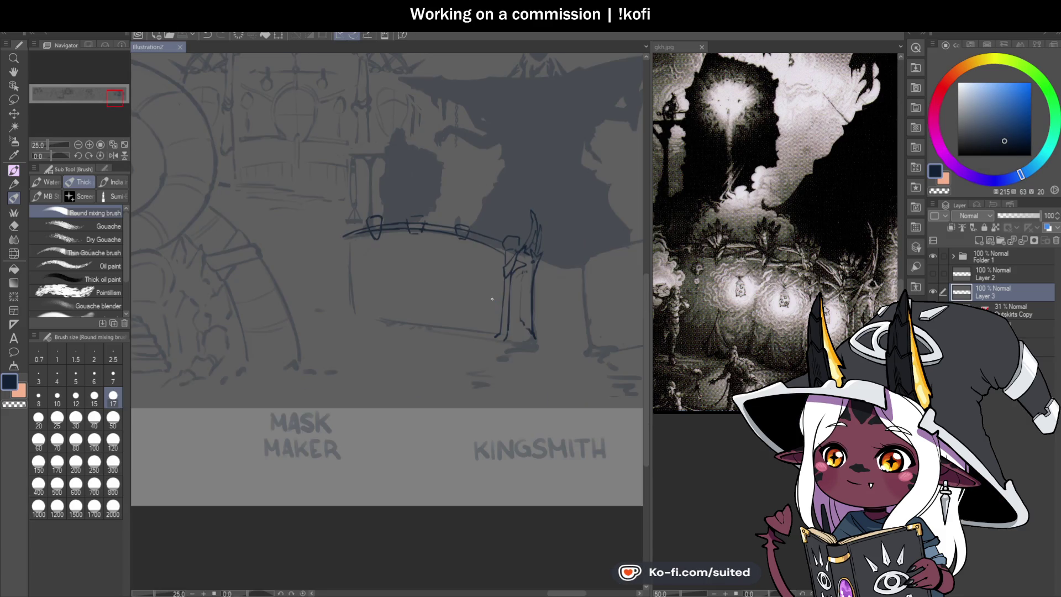
{"action": "scroll", "coordinate": [526, 236], "scroll_direction": "up", "scroll_amount": 1}
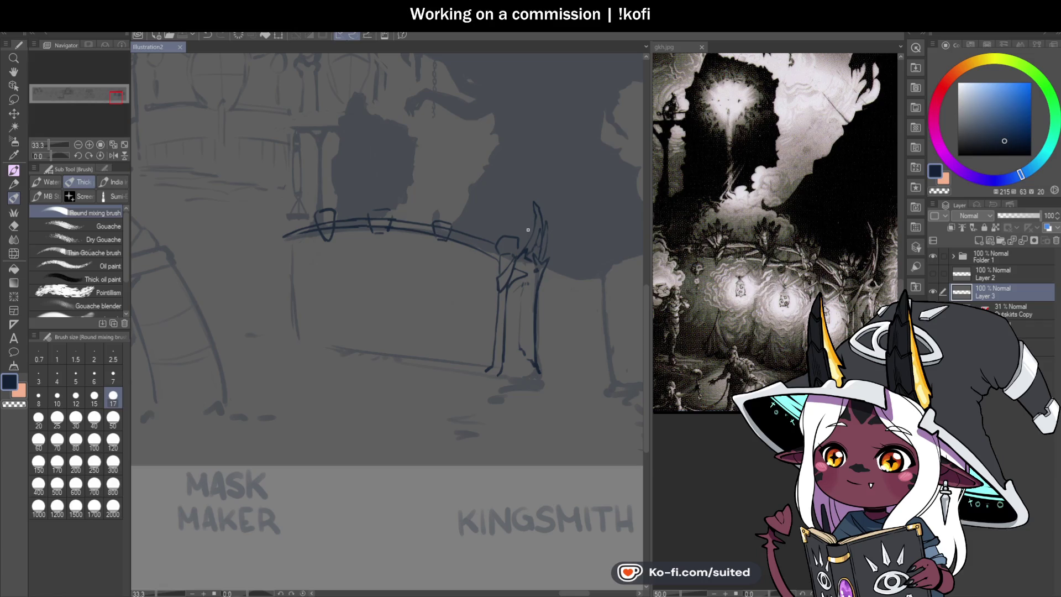
- Flip the canvas horizontally to check the composition, then flip it back
{"action": "left_click", "coordinate": [114, 155]}
{"action": "scroll", "coordinate": [398, 238], "scroll_direction": "down", "scroll_amount": 2}
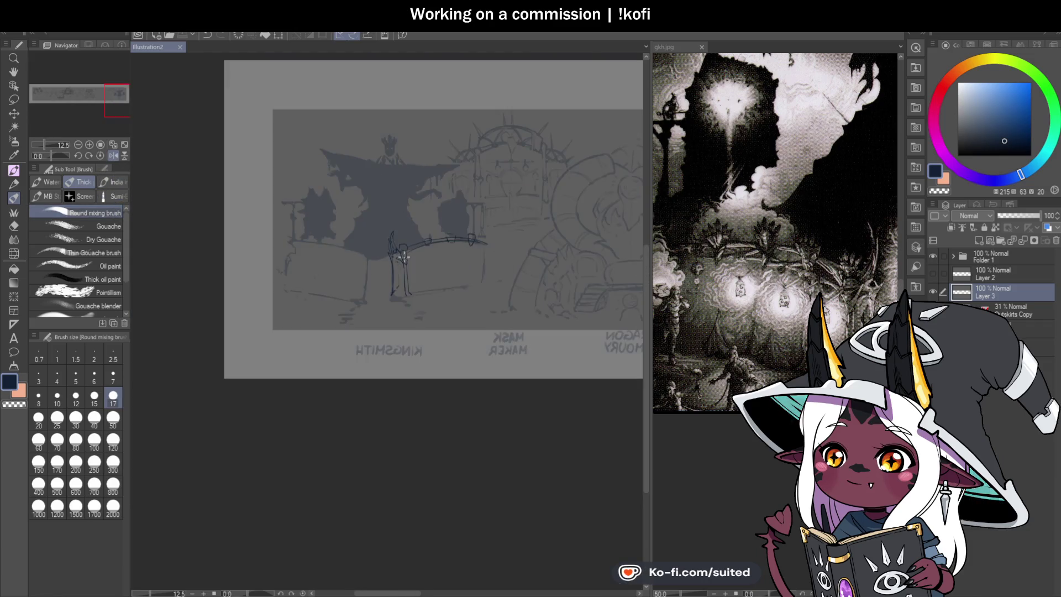
{"action": "scroll", "coordinate": [398, 237], "scroll_direction": "up", "scroll_amount": 3}
{"action": "scroll", "coordinate": [520, 236], "scroll_direction": "down", "scroll_amount": 1}
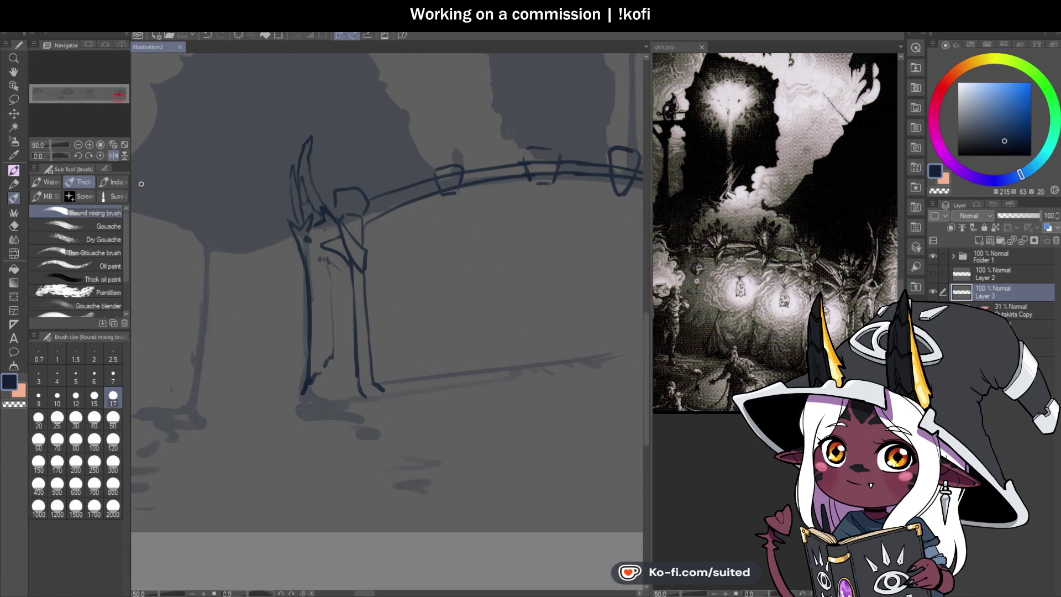
{"action": "left_click", "coordinate": [113, 155]}
{"action": "scroll", "coordinate": [387, 249], "scroll_direction": "down", "scroll_amount": 1}
{"action": "scroll", "coordinate": [537, 261], "scroll_direction": "up", "scroll_amount": 1}
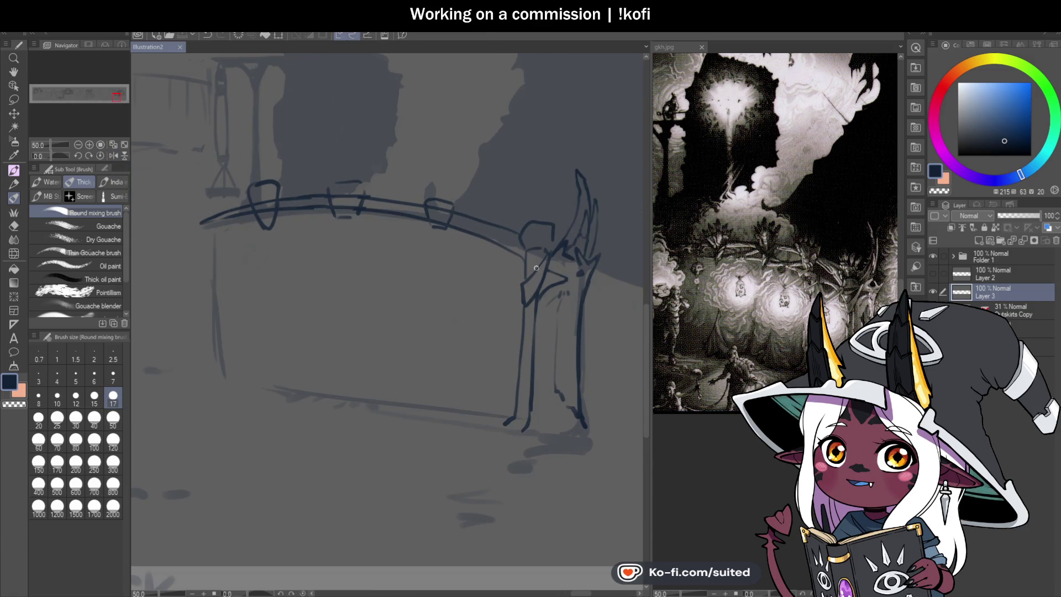
{"action": "left_click", "coordinate": [524, 279]}
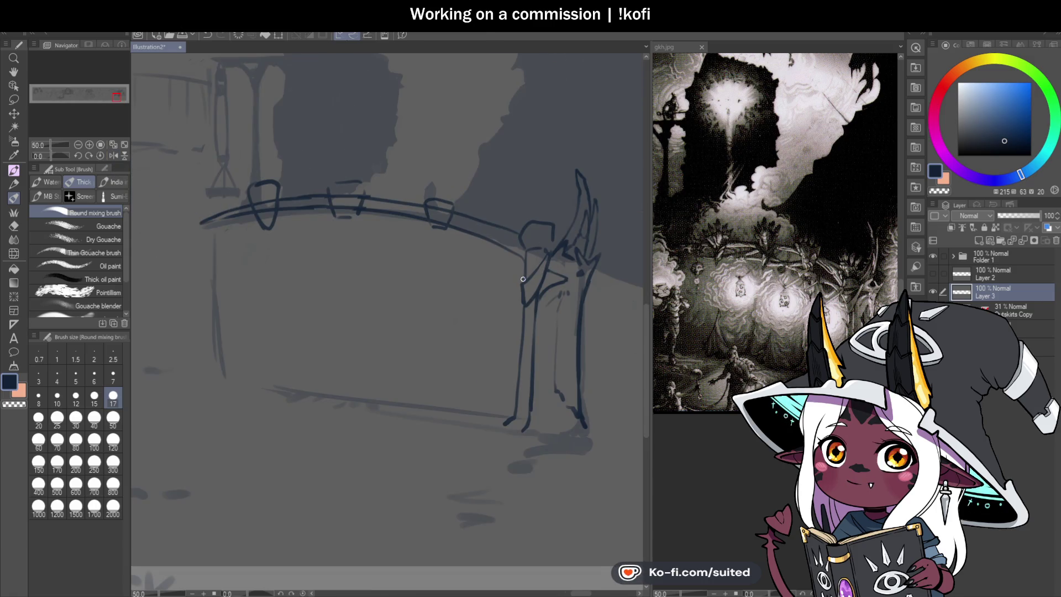
- Draw two vertical curtain fold lines and a U-shaped hook under the rail, discarding two stray curves
{"action": "mouse_move", "coordinate": [524, 280]}
{"action": "left_mouse_down"}
{"action": "mouse_move", "coordinate": [470, 255]}
{"action": "mouse_move", "coordinate": [238, 238]}
{"action": "left_mouse_up"}
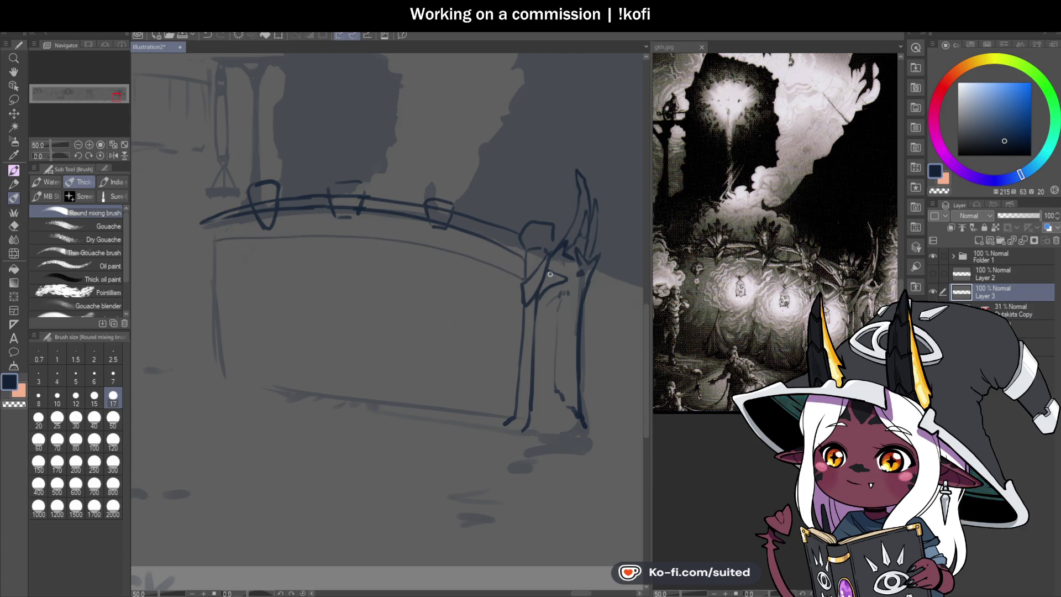
{"action": "key", "text": "ctrl+z"}
{"action": "left_click_drag", "start_coordinate": [495, 254], "coordinate": [211, 239]}
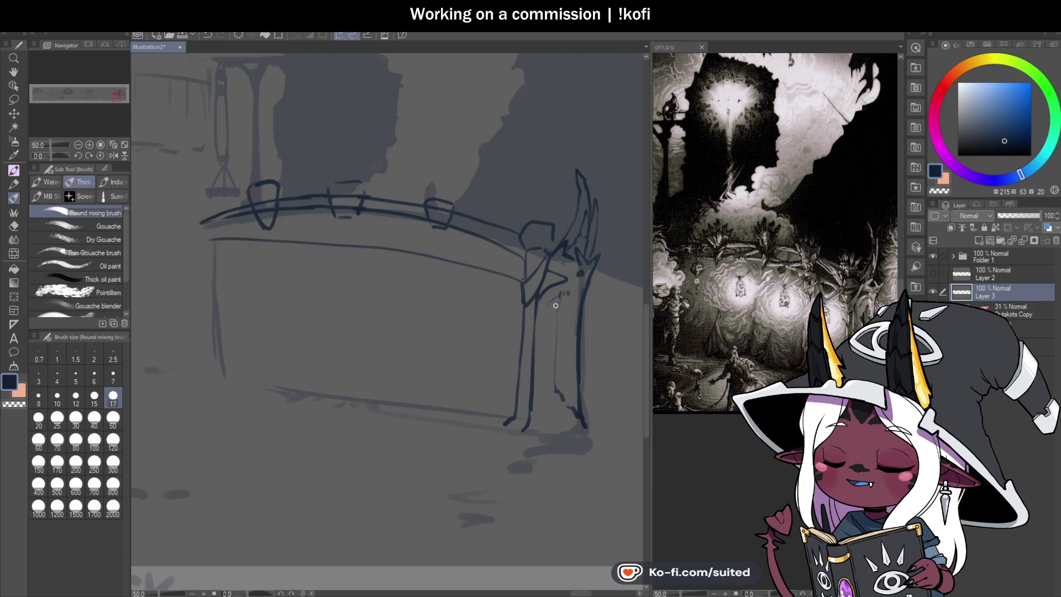
{"action": "key", "text": "ctrl+z"}
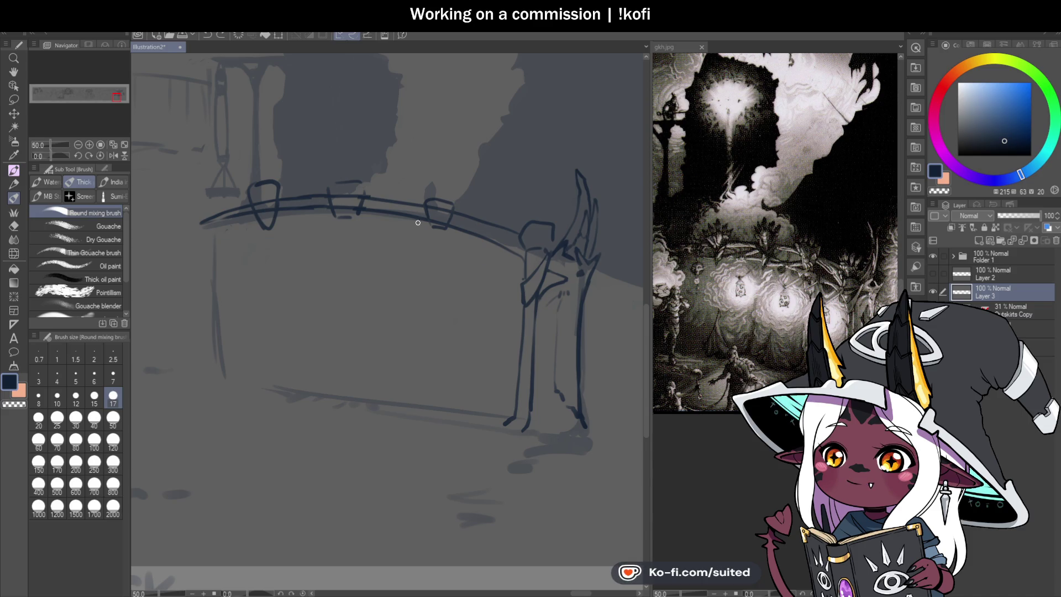
{"action": "left_click_drag", "start_coordinate": [436, 230], "coordinate": [431, 395]}
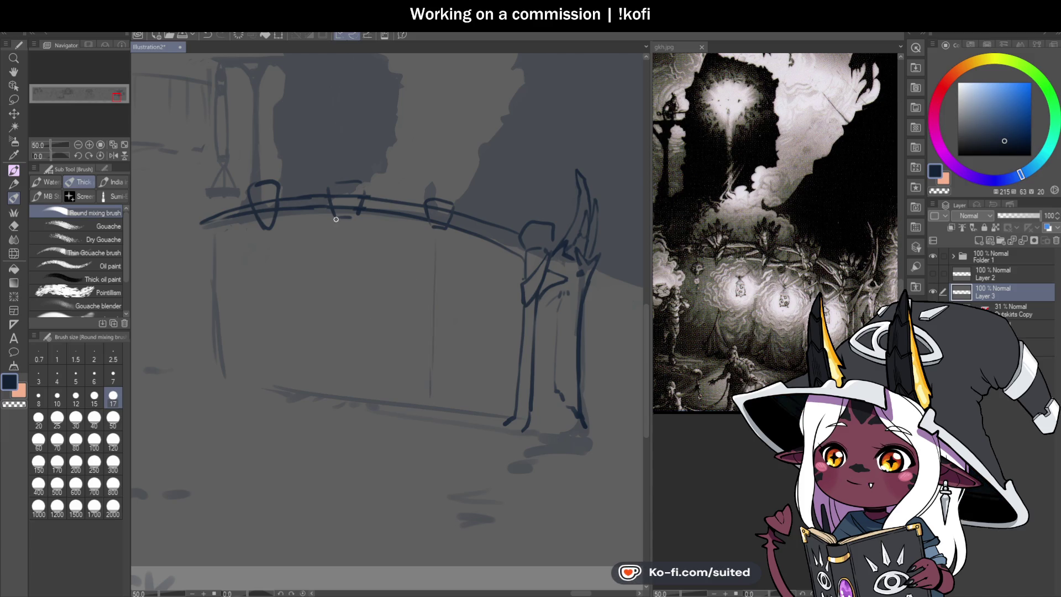
{"action": "left_click_drag", "start_coordinate": [345, 231], "coordinate": [358, 213]}
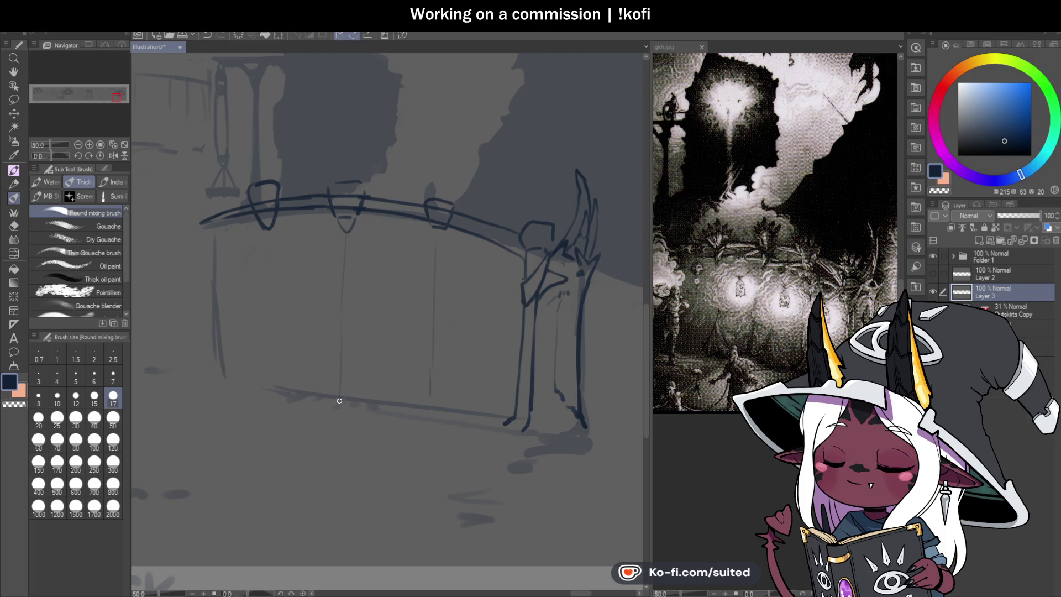
{"action": "left_click_drag", "start_coordinate": [264, 230], "coordinate": [260, 382]}
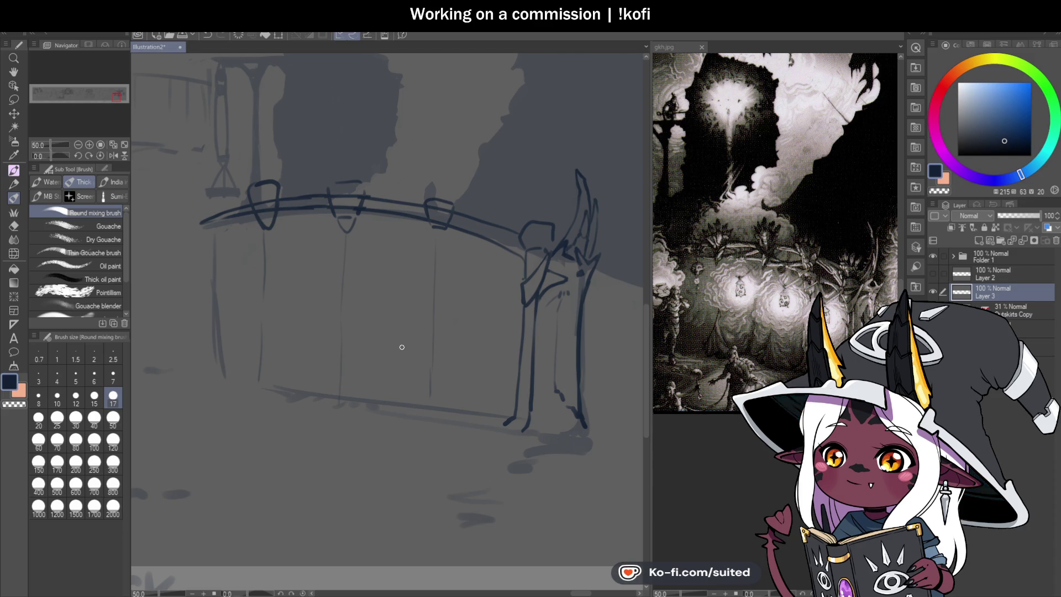
- Draw the curtain's scalloped bottom hem and a small loop at the rail's left end
{"action": "scroll", "coordinate": [424, 323], "scroll_direction": "up", "scroll_amount": 1}
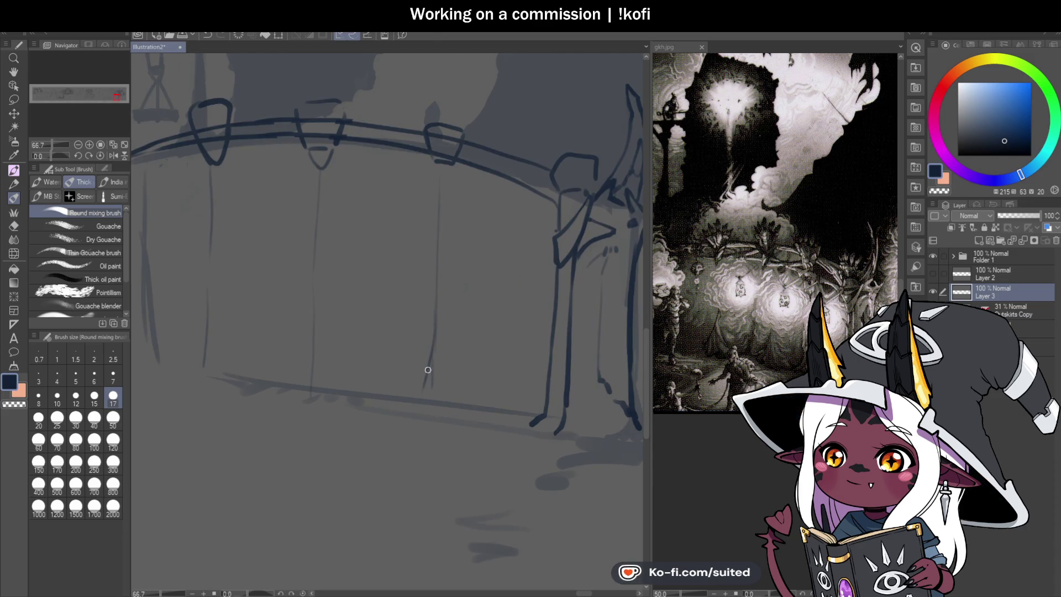
{"action": "left_click_drag", "start_coordinate": [302, 366], "coordinate": [295, 387]}
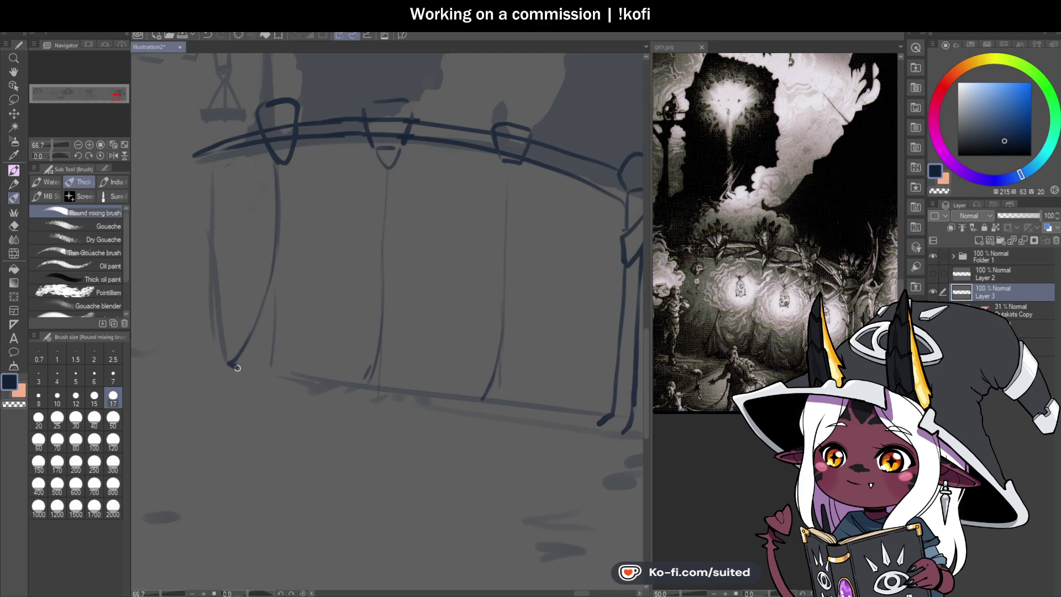
{"action": "left_click_drag", "start_coordinate": [230, 365], "coordinate": [458, 400]}
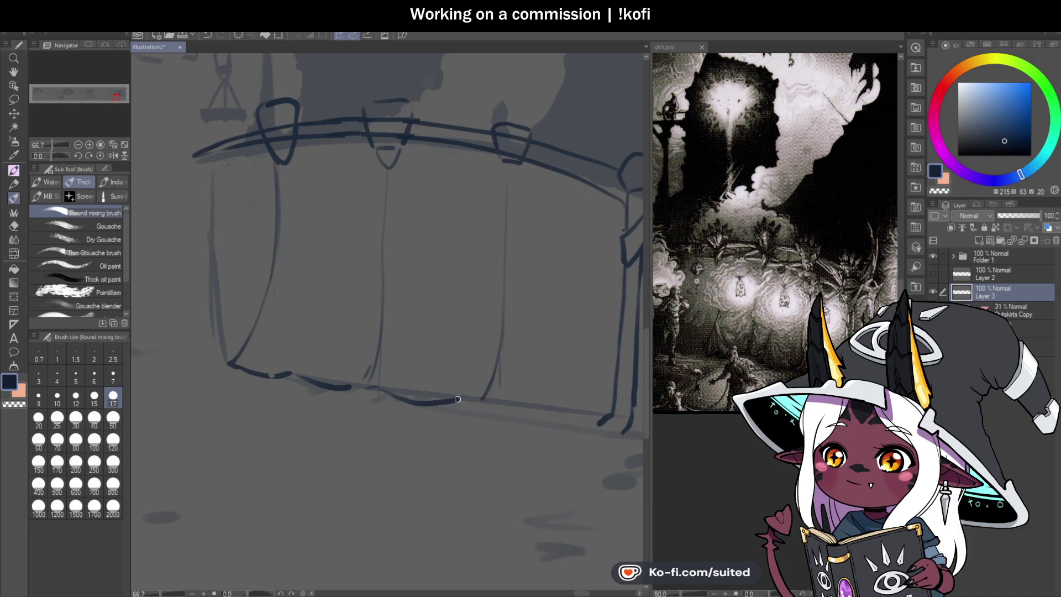
{"action": "key", "text": "c"}
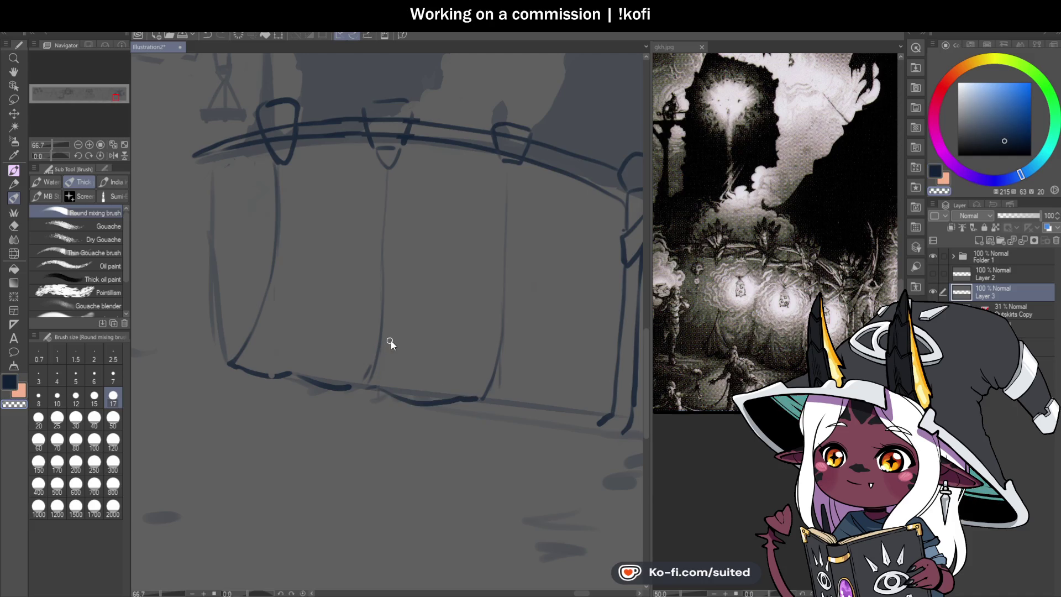
{"action": "scroll", "coordinate": [390, 338], "scroll_direction": "down", "scroll_amount": 1}
{"action": "scroll", "coordinate": [498, 398], "scroll_direction": "up", "scroll_amount": 1}
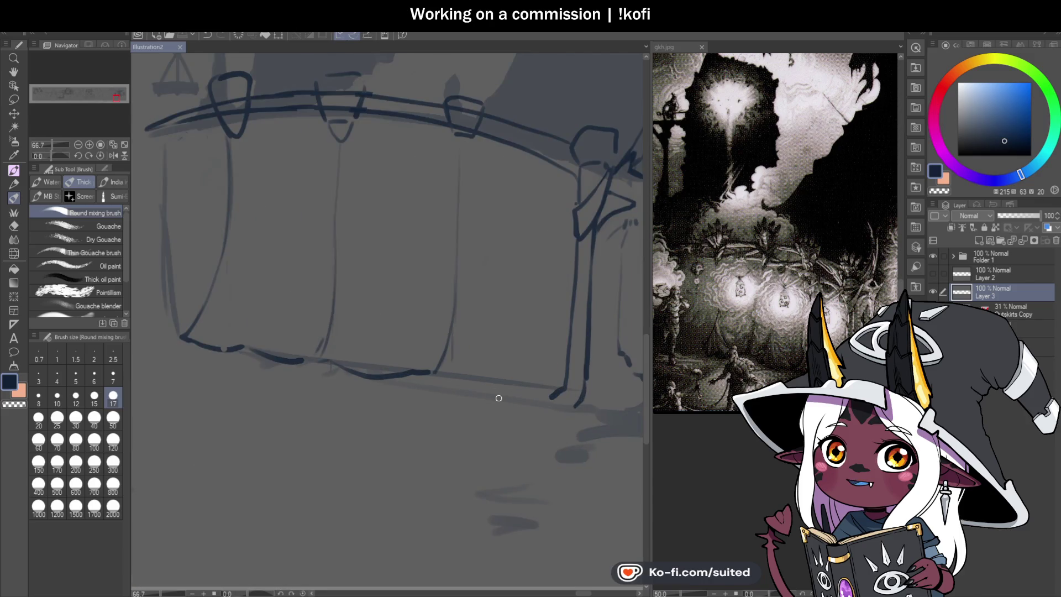
{"action": "left_click_drag", "start_coordinate": [439, 375], "coordinate": [545, 387]}
{"action": "scroll", "coordinate": [437, 344], "scroll_direction": "down", "scroll_amount": 1}
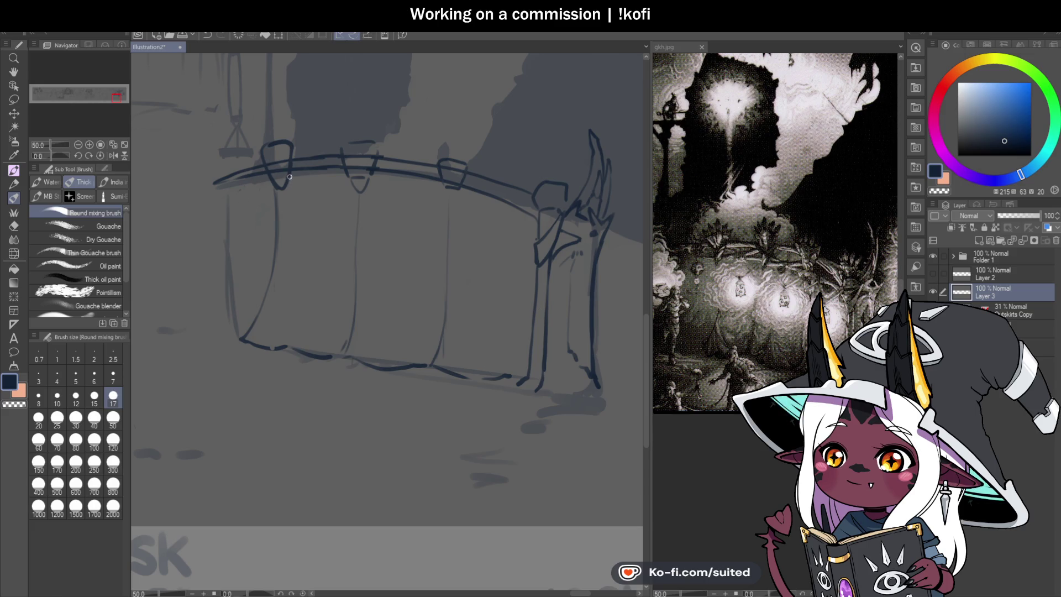
{"action": "scroll", "coordinate": [220, 194], "scroll_direction": "up", "scroll_amount": 1}
{"action": "mouse_move", "coordinate": [227, 193]}
{"action": "left_mouse_down"}
{"action": "mouse_move", "coordinate": [213, 202]}
{"action": "mouse_move", "coordinate": [241, 218]}
{"action": "mouse_move", "coordinate": [233, 194]}
{"action": "mouse_move", "coordinate": [217, 191]}
{"action": "left_mouse_up"}
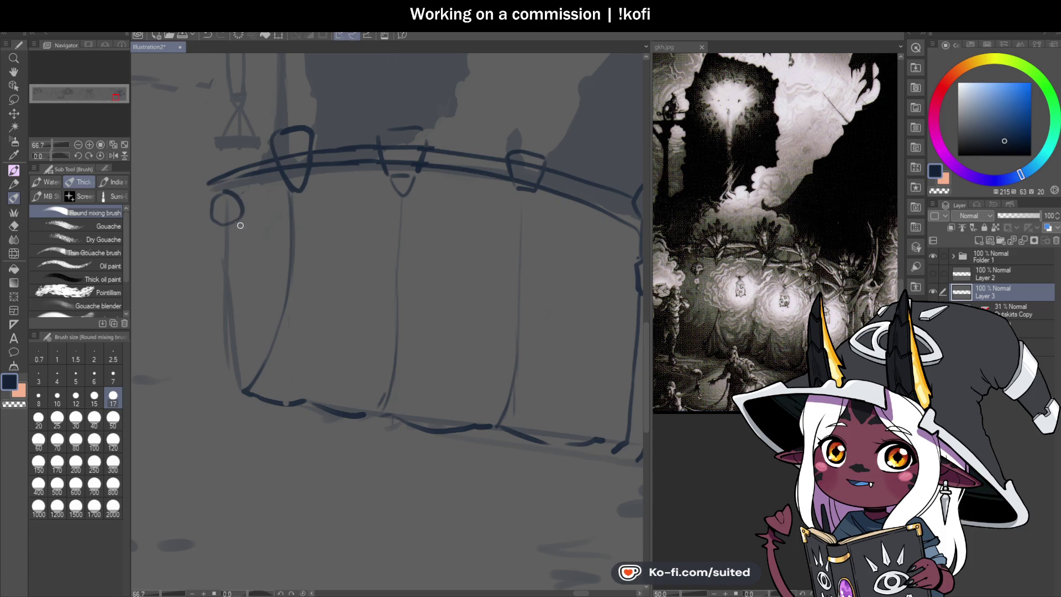
- Reshape the rail's left-end loop into a skull with a jaw, adding a bead and drop below
{"action": "scroll", "coordinate": [224, 227], "scroll_direction": "up", "scroll_amount": 1}
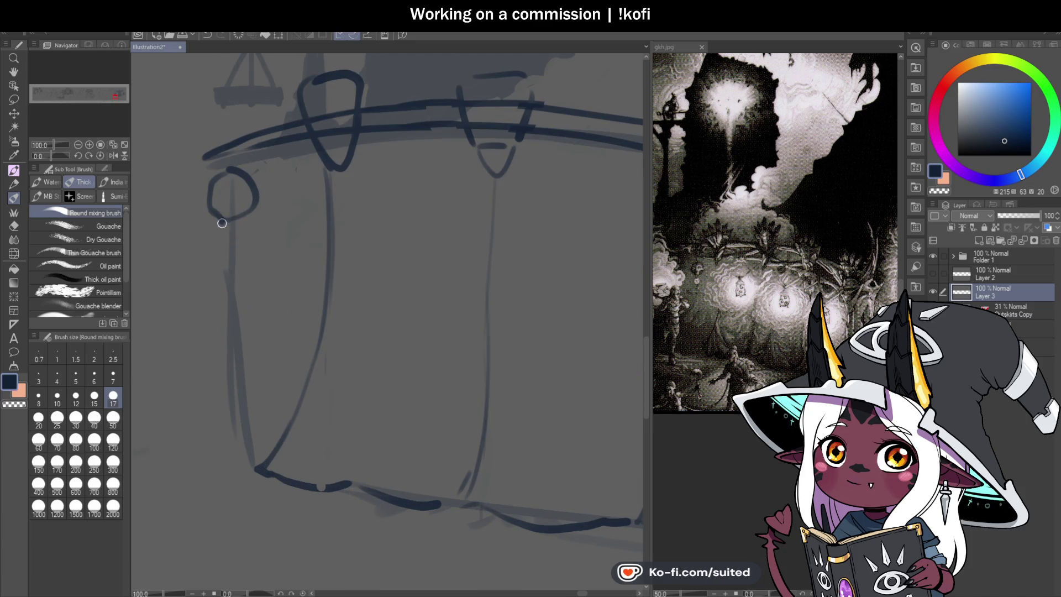
{"action": "key", "text": "c"}
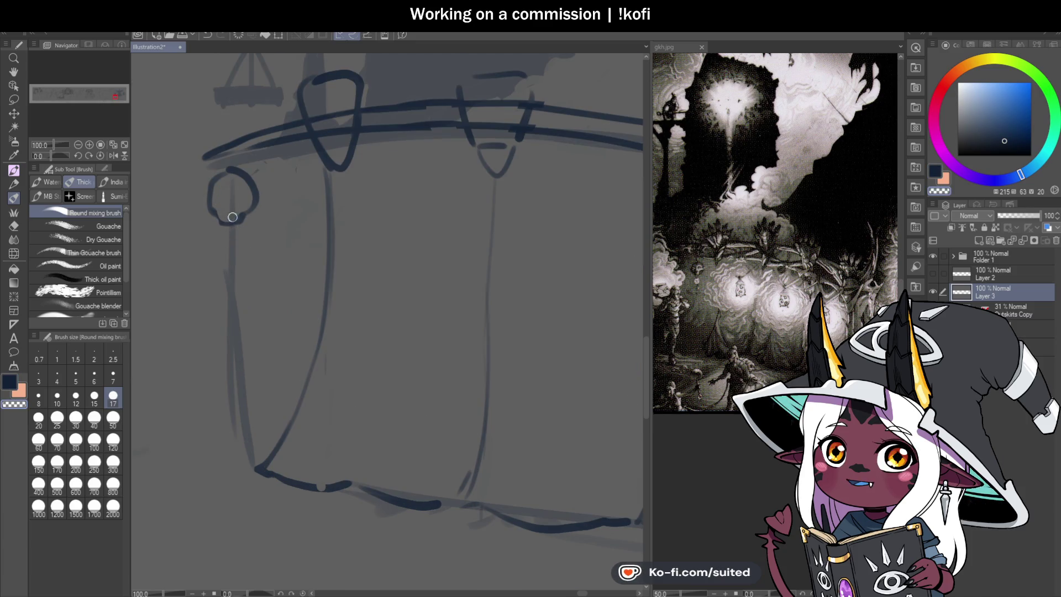
{"action": "key", "text": "c"}
{"action": "mouse_move", "coordinate": [224, 223]}
{"action": "left_mouse_down"}
{"action": "mouse_move", "coordinate": [208, 206]}
{"action": "mouse_move", "coordinate": [212, 187]}
{"action": "left_mouse_up"}
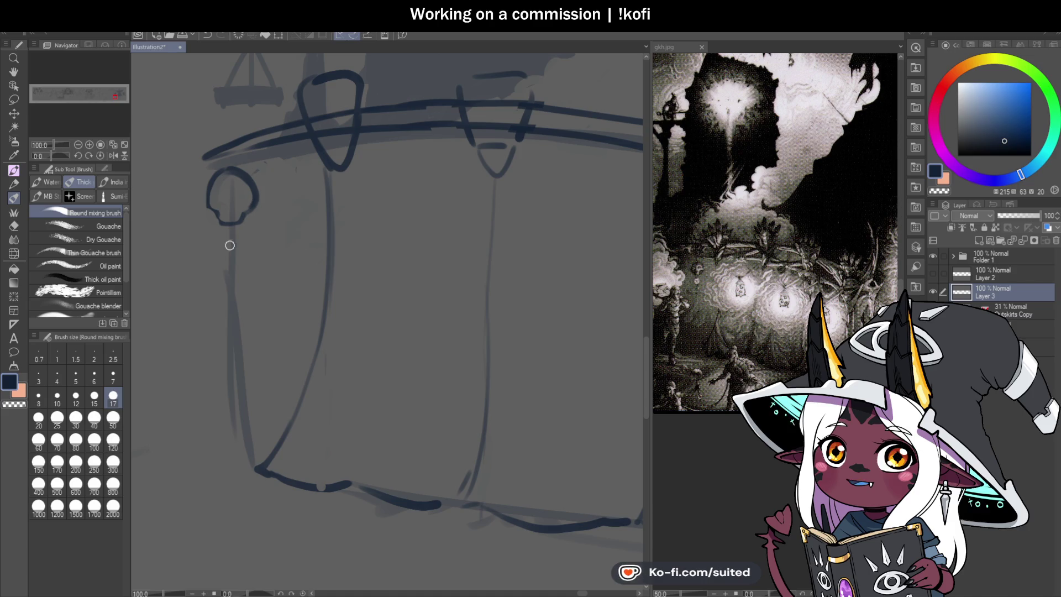
{"action": "left_click_drag", "start_coordinate": [230, 232], "coordinate": [228, 252]}
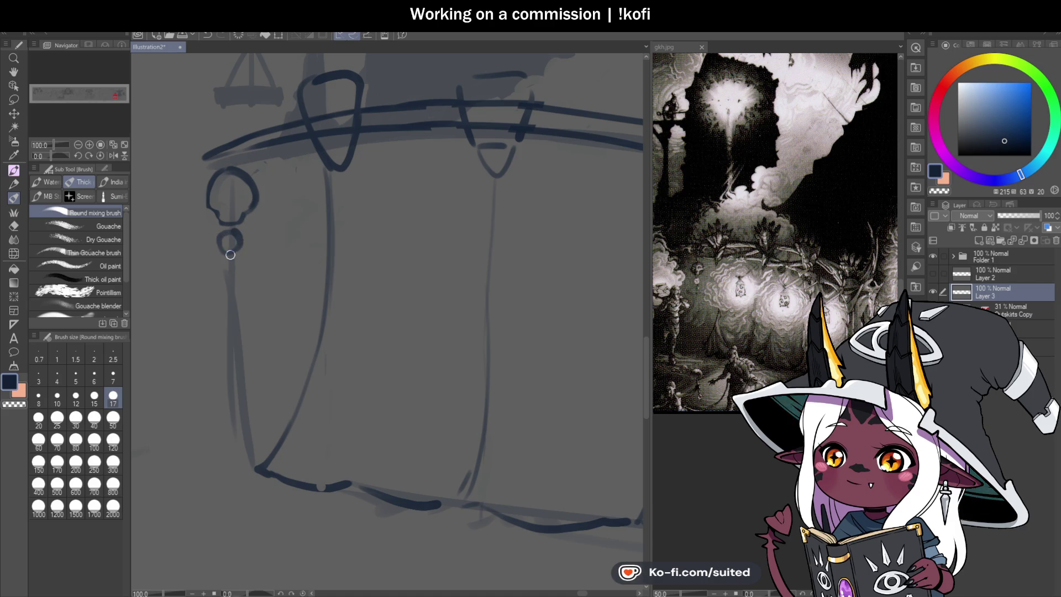
{"action": "mouse_move", "coordinate": [230, 257]}
{"action": "left_mouse_down"}
{"action": "mouse_move", "coordinate": [230, 294]}
{"action": "mouse_move", "coordinate": [235, 265]}
{"action": "left_mouse_up"}
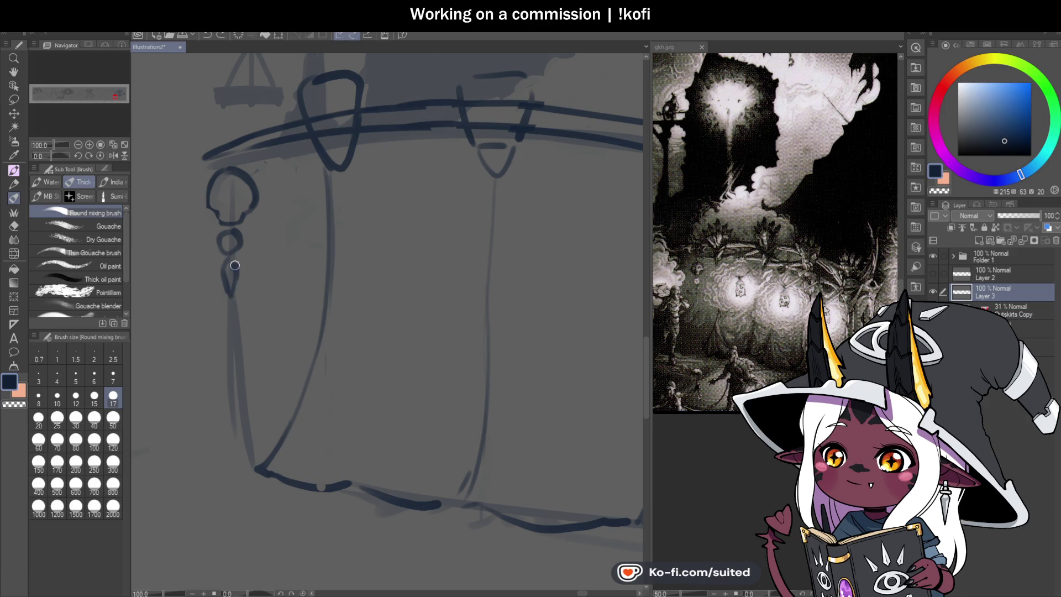
- Paint the skull charm's two eye sockets
{"action": "scroll", "coordinate": [231, 227], "scroll_direction": "down", "scroll_amount": 3}
{"action": "scroll", "coordinate": [308, 230], "scroll_direction": "up", "scroll_amount": 2}
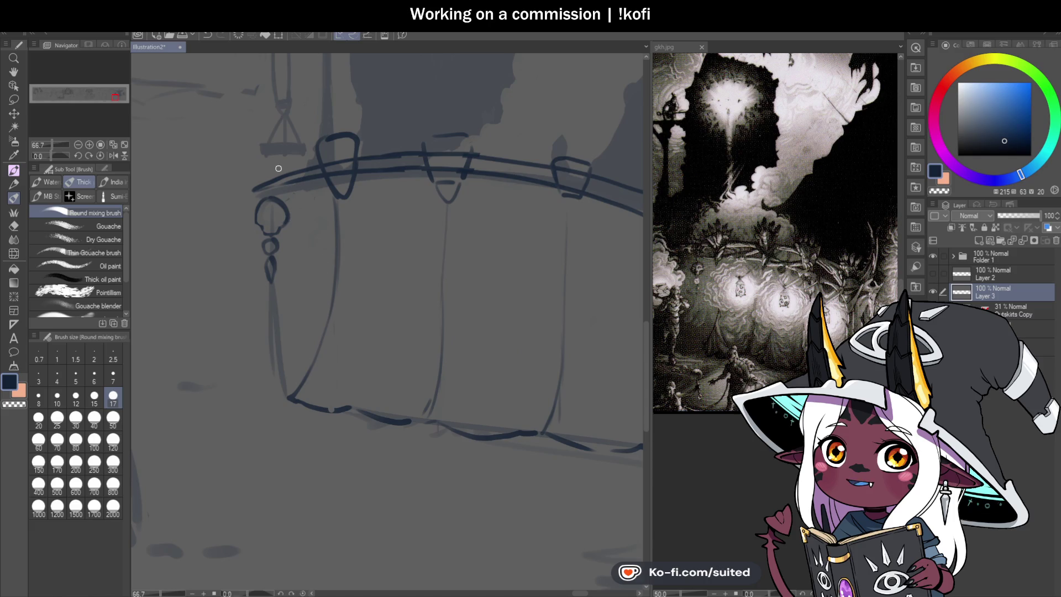
{"action": "scroll", "coordinate": [268, 177], "scroll_direction": "up", "scroll_amount": 1}
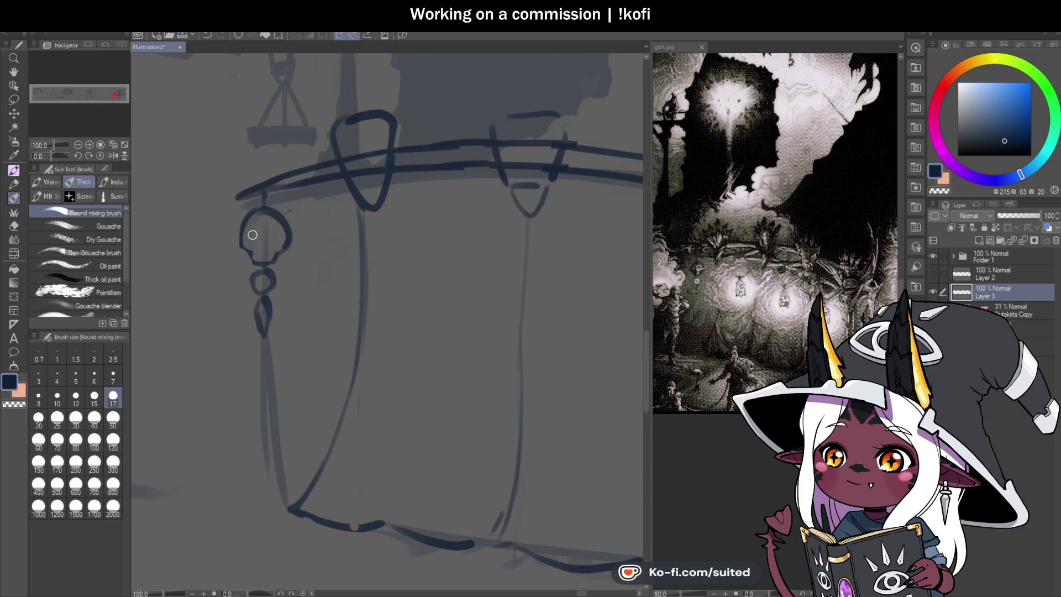
{"action": "scroll", "coordinate": [246, 237], "scroll_direction": "up", "scroll_amount": 2}
{"action": "mouse_move", "coordinate": [260, 247]}
{"action": "left_mouse_down"}
{"action": "mouse_move", "coordinate": [246, 237]}
{"action": "mouse_move", "coordinate": [303, 241]}
{"action": "left_mouse_up"}
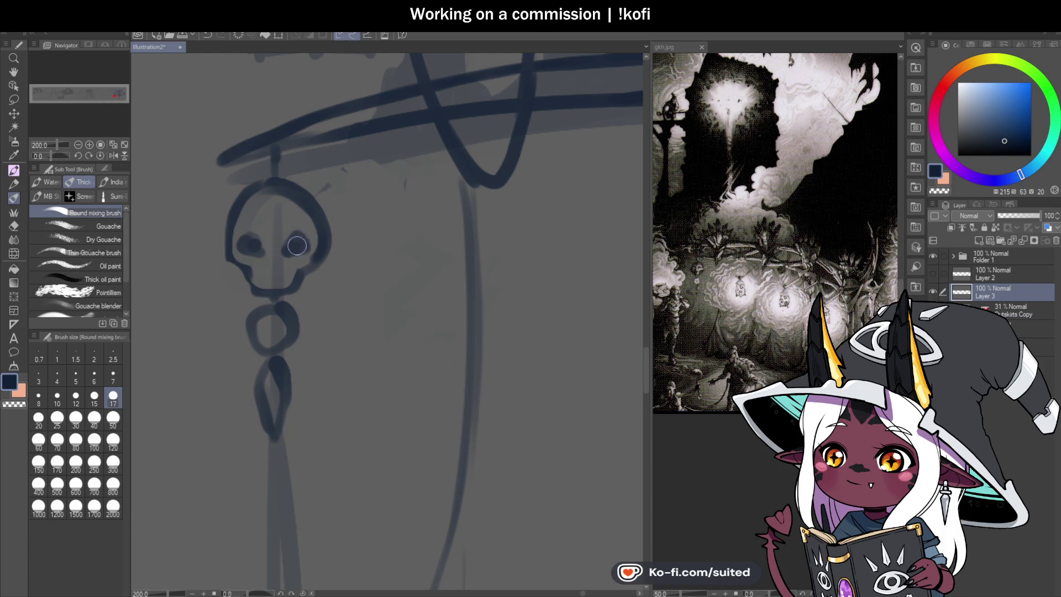
{"action": "scroll", "coordinate": [306, 254], "scroll_direction": "down", "scroll_amount": 4}
{"action": "scroll", "coordinate": [345, 270], "scroll_direction": "down", "scroll_amount": 2}
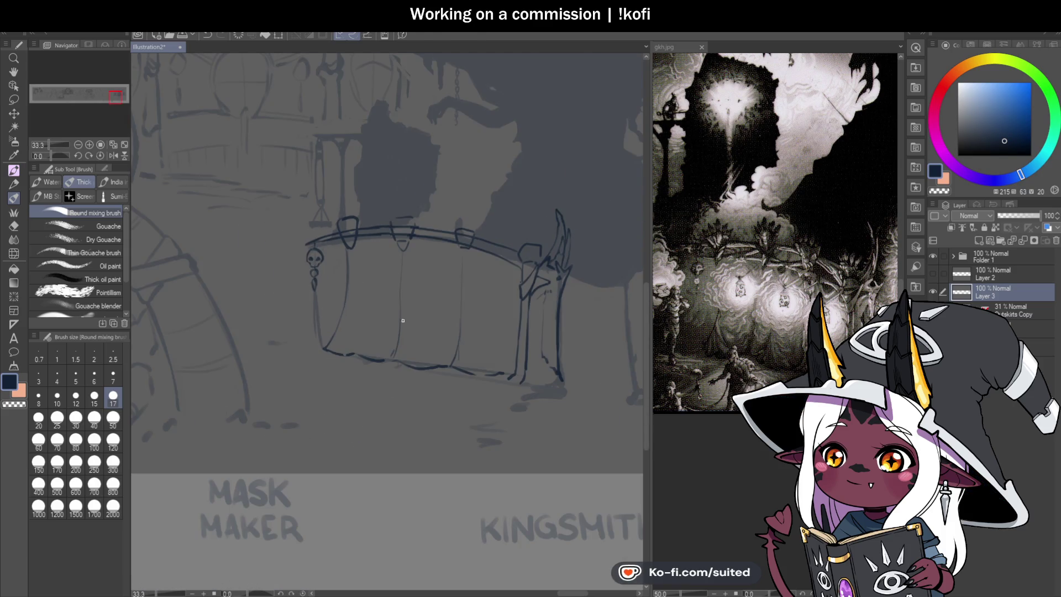
{"action": "scroll", "coordinate": [419, 283], "scroll_direction": "up", "scroll_amount": 1}
{"action": "scroll", "coordinate": [354, 200], "scroll_direction": "up", "scroll_amount": 2}
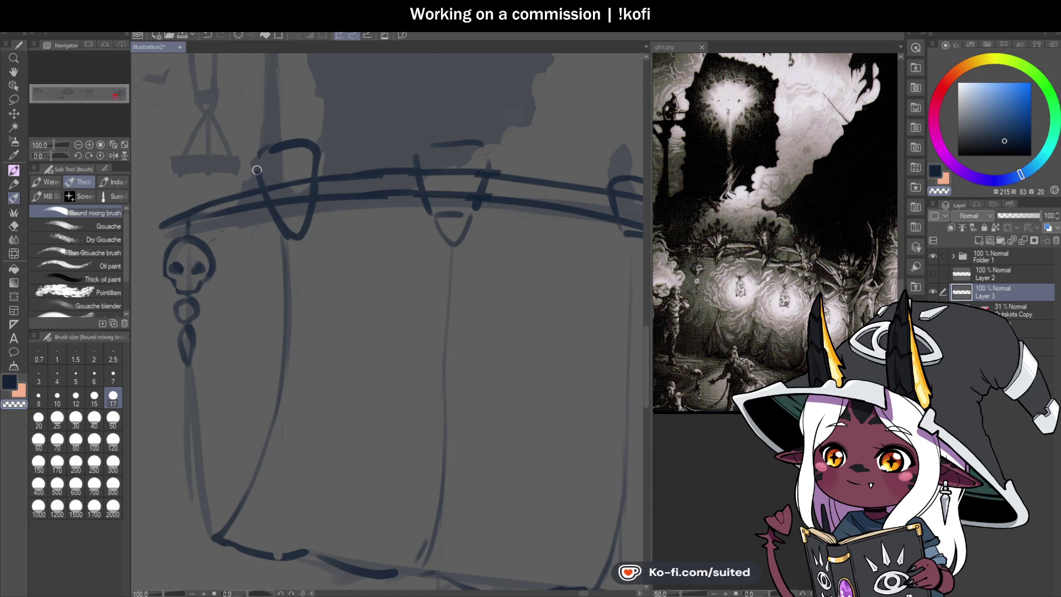
- Paint out the first curtain hook, save the sketch, and draw the finial's first petal
{"action": "mouse_move", "coordinate": [298, 236]}
{"action": "left_mouse_down"}
{"action": "mouse_move", "coordinate": [310, 197]}
{"action": "mouse_move", "coordinate": [294, 123]}
{"action": "mouse_move", "coordinate": [287, 201]}
{"action": "mouse_move", "coordinate": [263, 150]}
{"action": "left_mouse_up"}
{"action": "key", "text": "ctrl+s"}
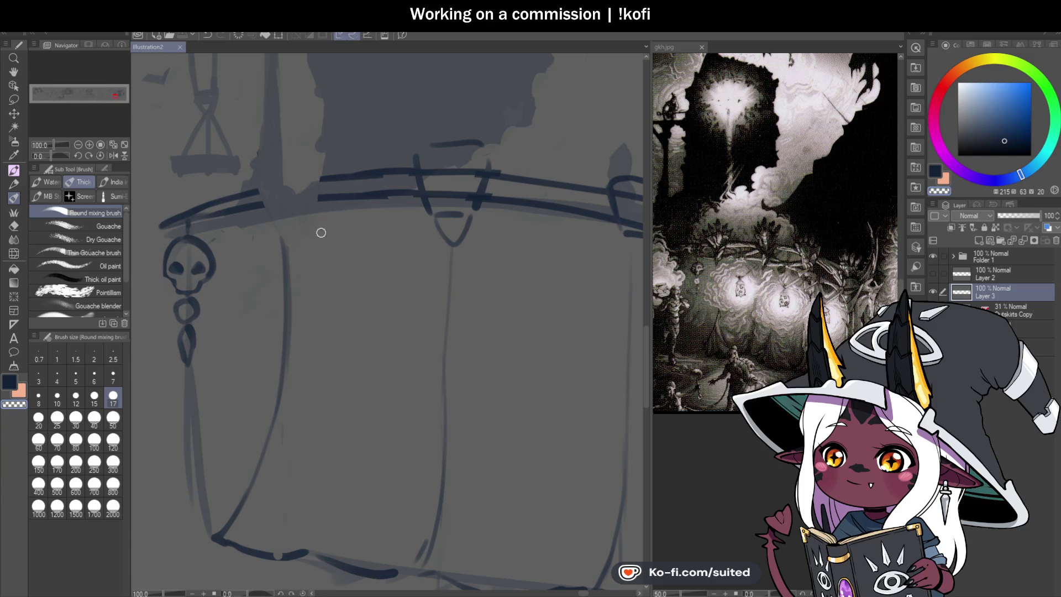
{"action": "left_click_drag", "start_coordinate": [289, 237], "coordinate": [269, 187]}
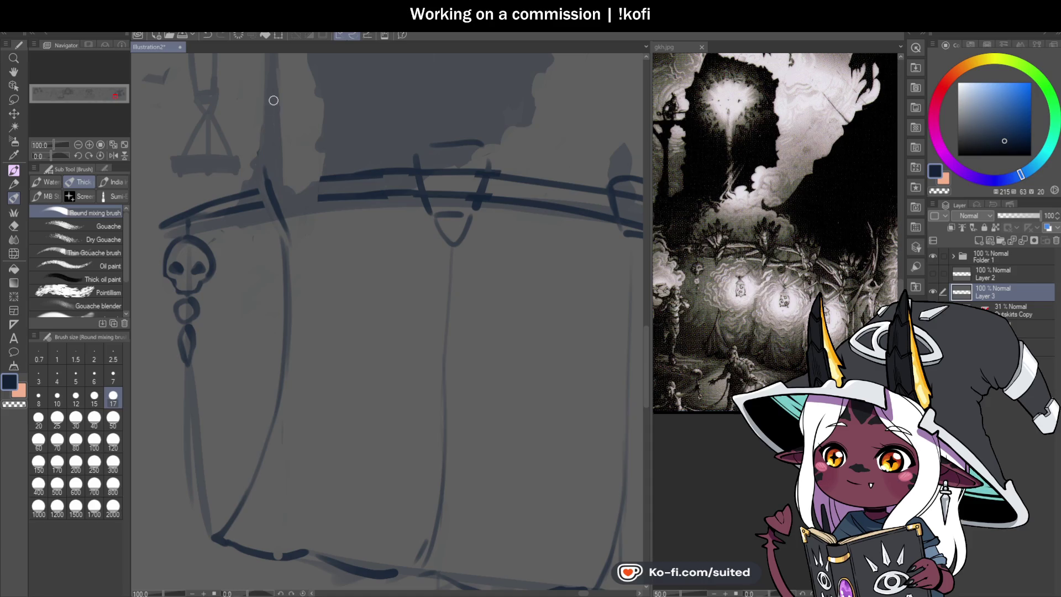
{"action": "left_click_drag", "start_coordinate": [286, 215], "coordinate": [300, 161]}
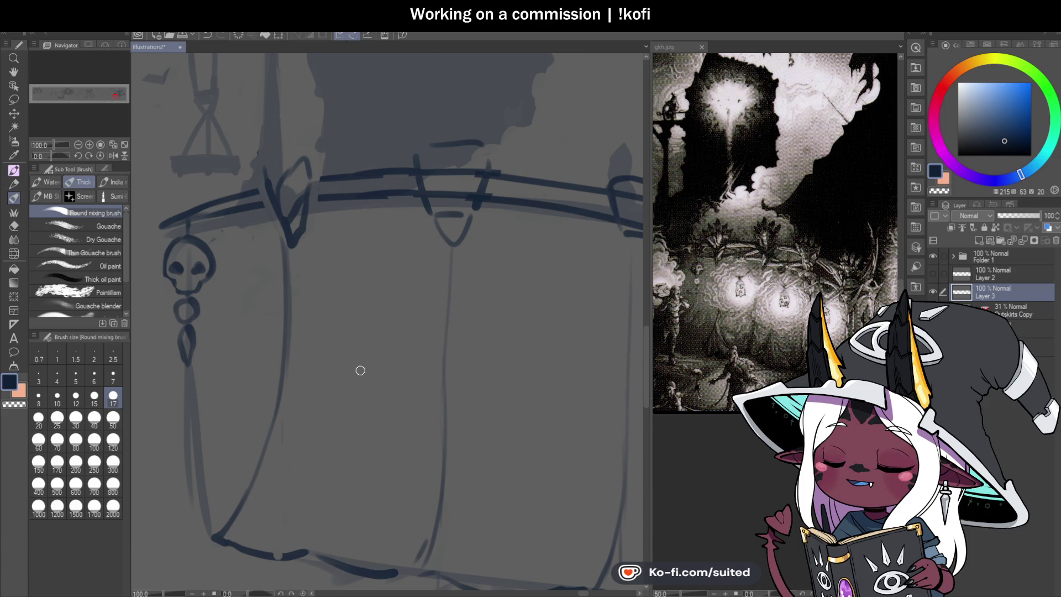
- Add an upright petal and a leaf-like petal to complete the lotus finial
{"action": "key", "text": "c"}
{"action": "key", "text": "c"}
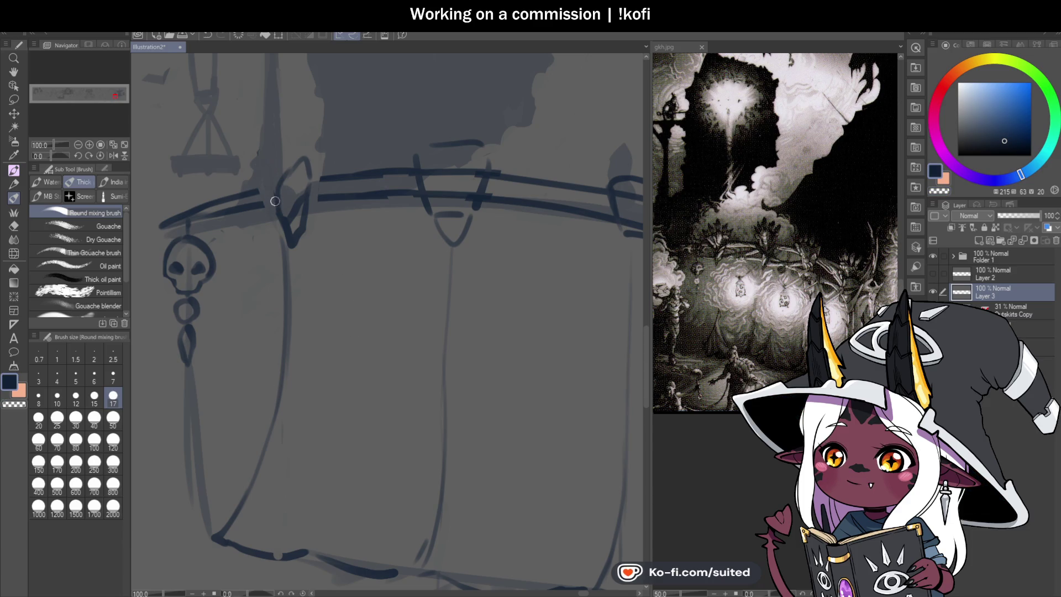
{"action": "key", "text": "c"}
{"action": "key", "text": "c"}
{"action": "left_click_drag", "start_coordinate": [279, 174], "coordinate": [275, 133]}
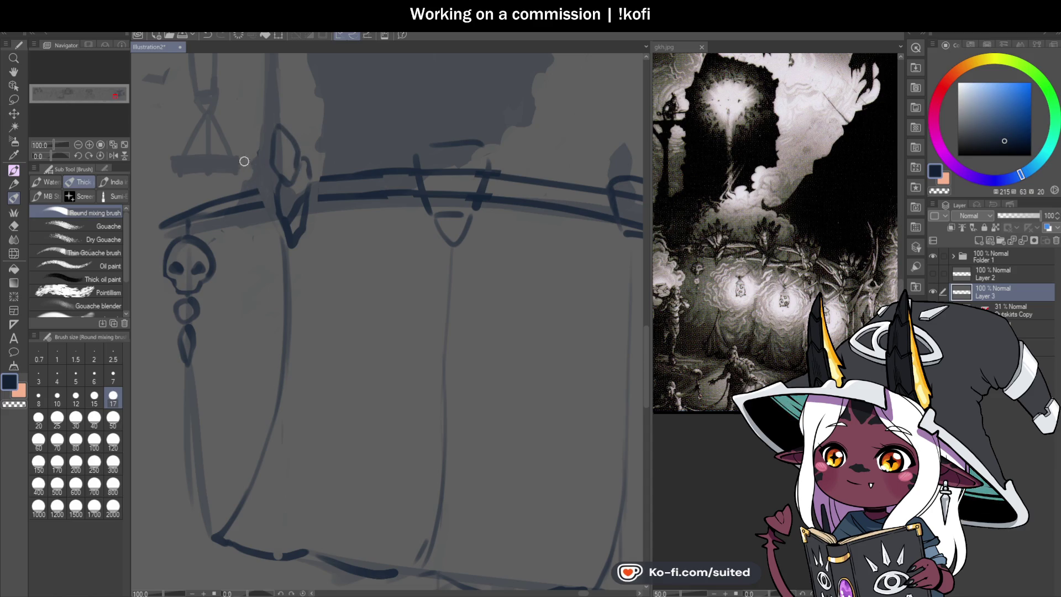
{"action": "left_click_drag", "start_coordinate": [307, 133], "coordinate": [272, 201]}
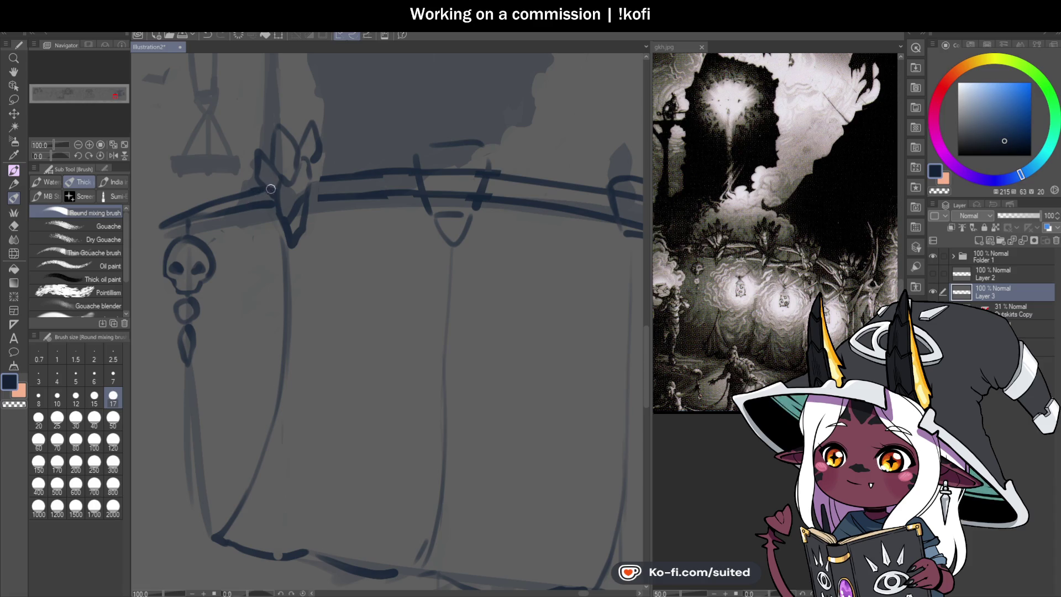
{"action": "scroll", "coordinate": [344, 214], "scroll_direction": "down", "scroll_amount": 2}
{"action": "scroll", "coordinate": [348, 183], "scroll_direction": "up", "scroll_amount": 4}
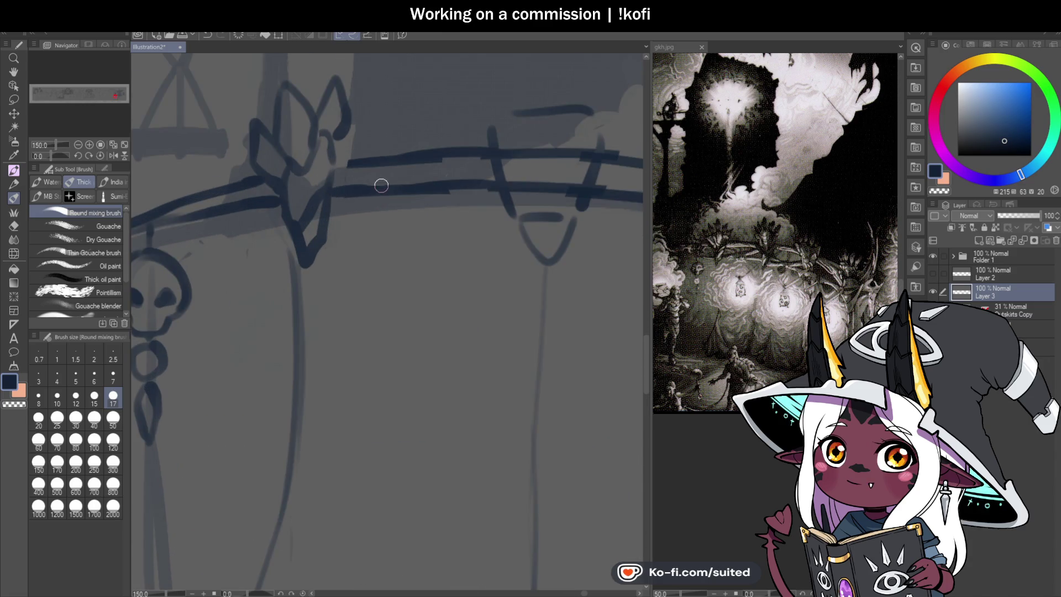
{"action": "scroll", "coordinate": [394, 162], "scroll_direction": "down", "scroll_amount": 3}
{"action": "scroll", "coordinate": [439, 173], "scroll_direction": "up", "scroll_amount": 2}
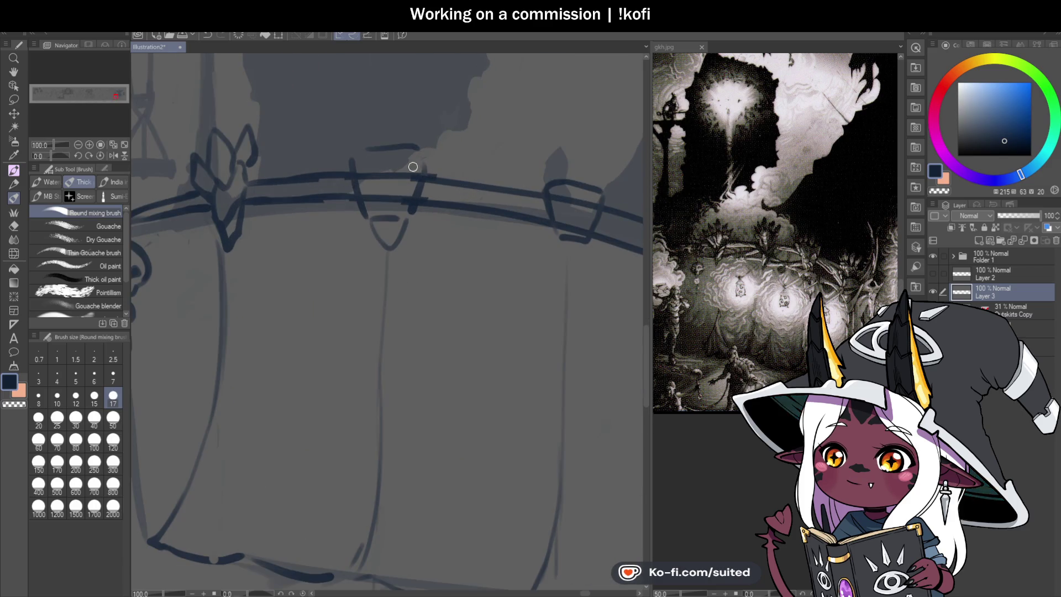
- Clean up the rail bands and sketch a V-shaped bound knot at the rail's middle
{"action": "mouse_move", "coordinate": [355, 151]}
{"action": "left_mouse_down"}
{"action": "mouse_move", "coordinate": [370, 222]}
{"action": "mouse_move", "coordinate": [374, 144]}
{"action": "mouse_move", "coordinate": [337, 178]}
{"action": "mouse_move", "coordinate": [376, 195]}
{"action": "mouse_move", "coordinate": [439, 180]}
{"action": "left_mouse_up"}
{"action": "key", "text": "c"}
{"action": "left_click_drag", "start_coordinate": [408, 200], "coordinate": [433, 203]}
{"action": "left_click_drag", "start_coordinate": [367, 167], "coordinate": [385, 237]}
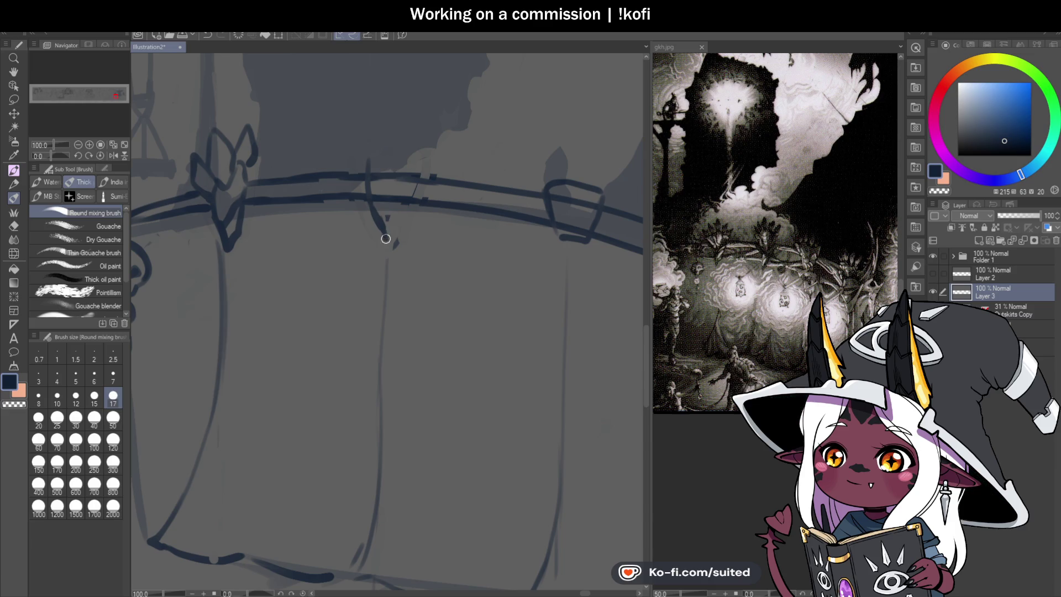
{"action": "mouse_move", "coordinate": [400, 178]}
{"action": "left_mouse_down"}
{"action": "mouse_move", "coordinate": [377, 220]}
{"action": "mouse_move", "coordinate": [394, 226]}
{"action": "left_mouse_up"}
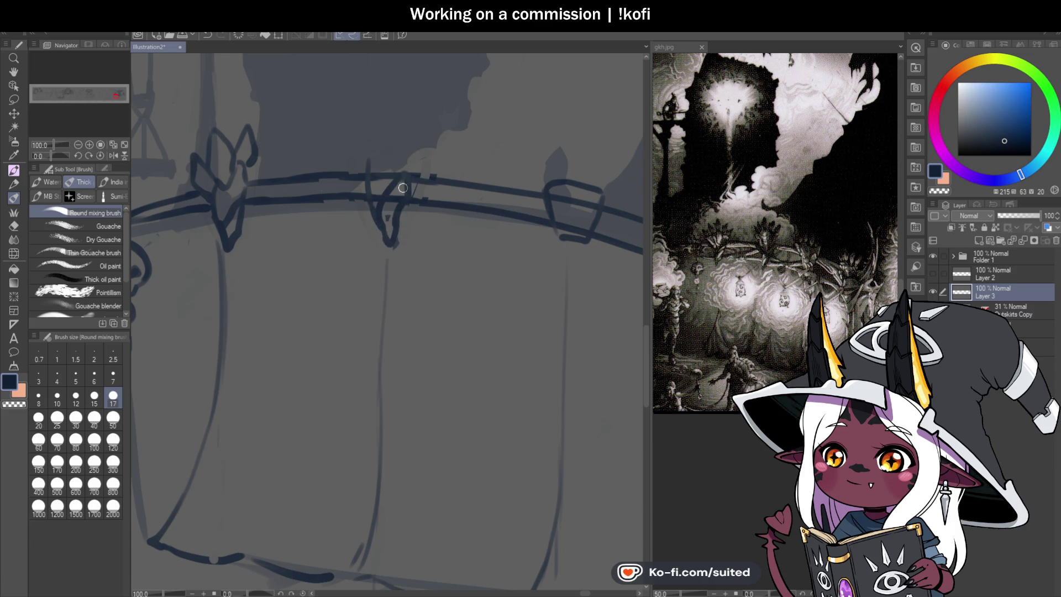
{"action": "left_click_drag", "start_coordinate": [408, 159], "coordinate": [366, 164]}
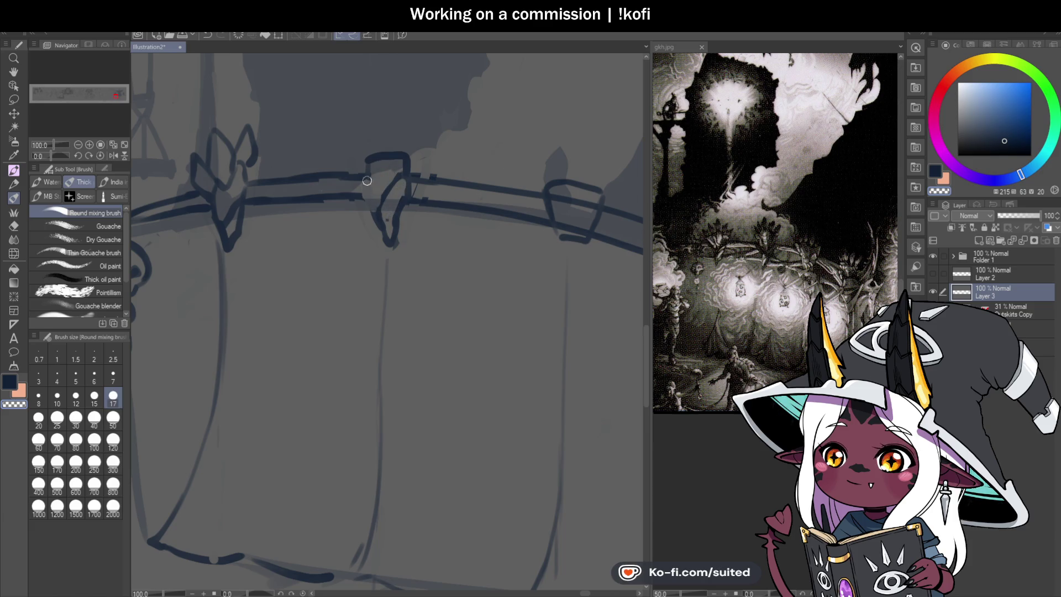
{"action": "left_click_drag", "start_coordinate": [366, 191], "coordinate": [381, 221]}
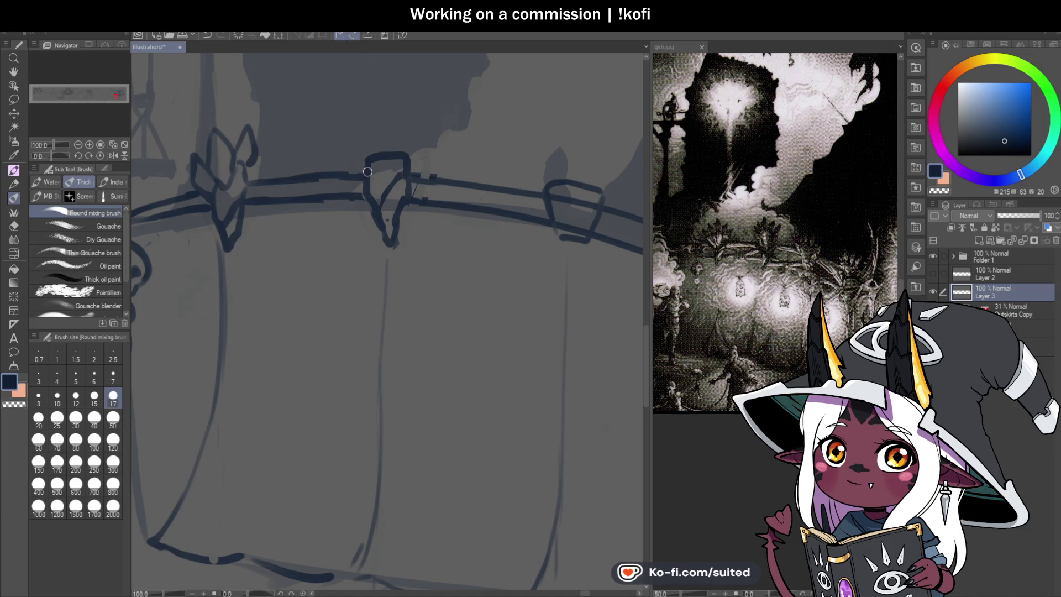
{"action": "left_click_drag", "start_coordinate": [371, 165], "coordinate": [366, 196]}
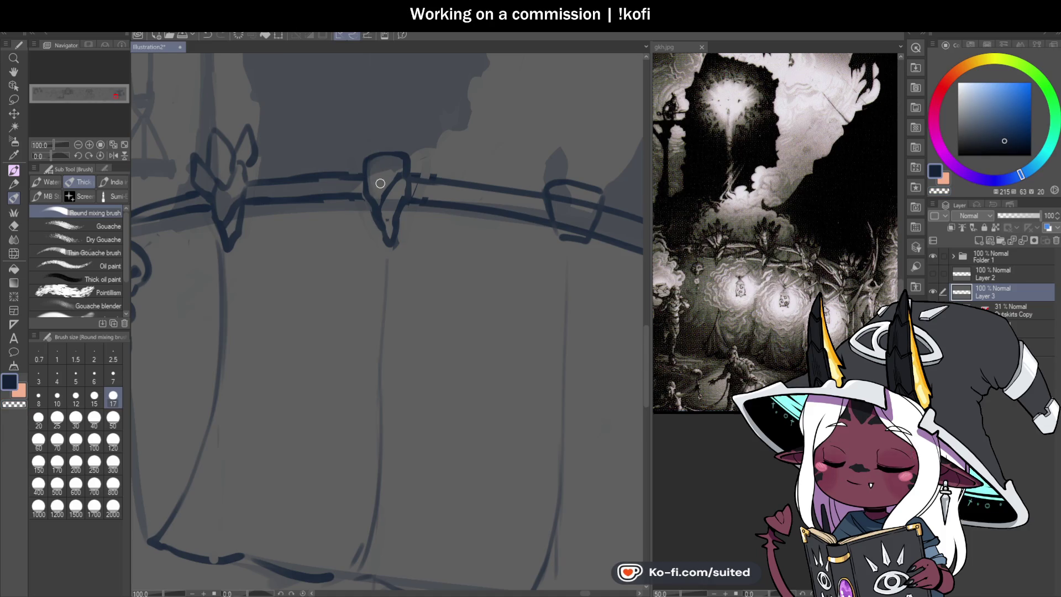
- Draw a lotus-shaped finial with a small crown stroke above the centre knot
{"action": "mouse_move", "coordinate": [375, 143]}
{"action": "left_mouse_down"}
{"action": "mouse_move", "coordinate": [380, 100]}
{"action": "mouse_move", "coordinate": [397, 141]}
{"action": "mouse_move", "coordinate": [385, 157]}
{"action": "mouse_move", "coordinate": [346, 113]}
{"action": "mouse_move", "coordinate": [366, 155]}
{"action": "mouse_move", "coordinate": [421, 138]}
{"action": "left_mouse_up"}
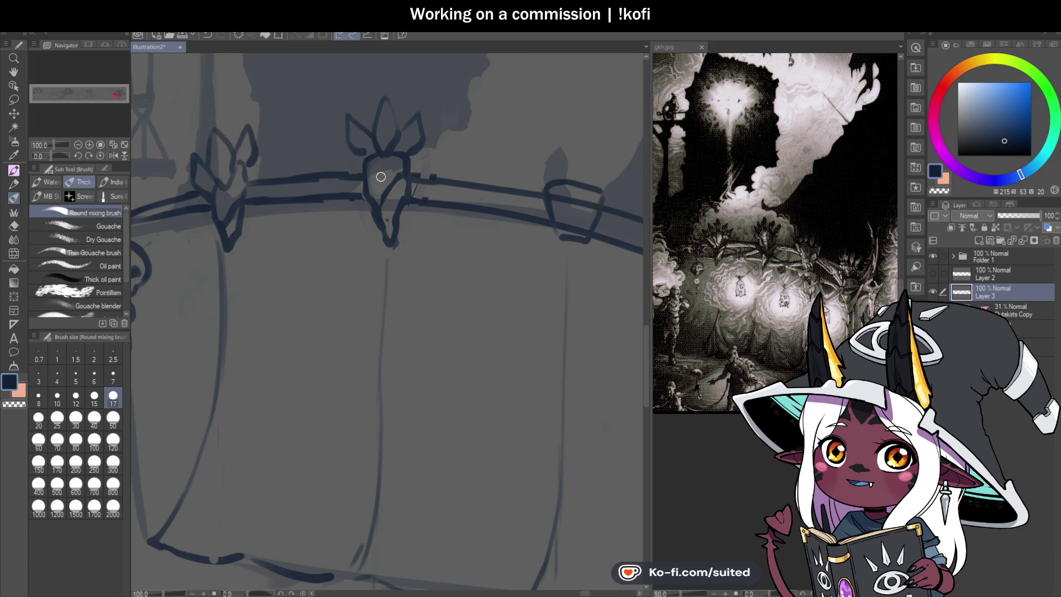
{"action": "left_click_drag", "start_coordinate": [341, 162], "coordinate": [365, 172]}
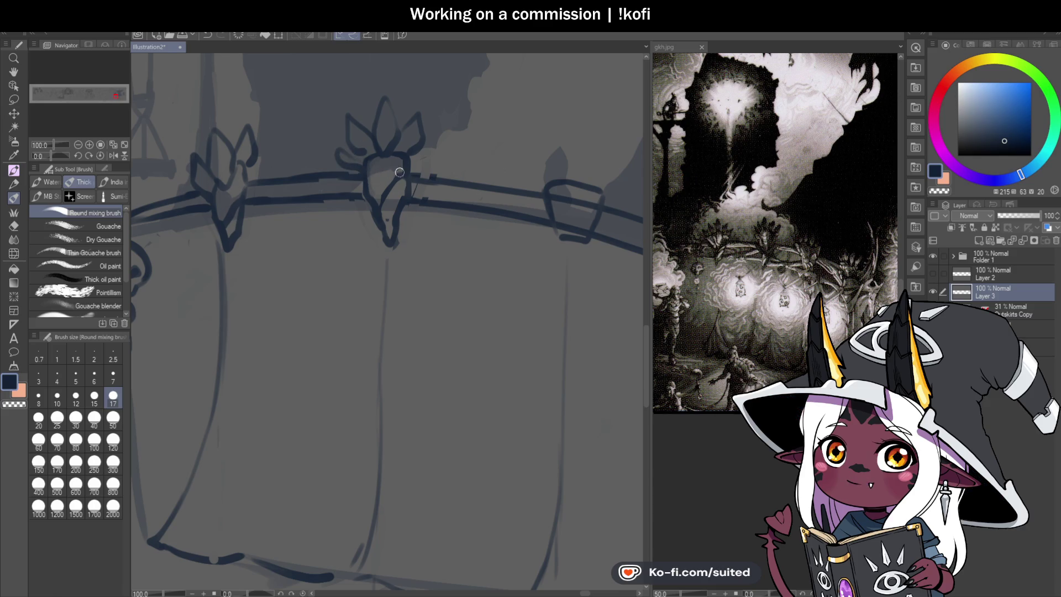
{"action": "scroll", "coordinate": [404, 169], "scroll_direction": "down", "scroll_amount": 3}
{"action": "scroll", "coordinate": [497, 223], "scroll_direction": "up", "scroll_amount": 3}
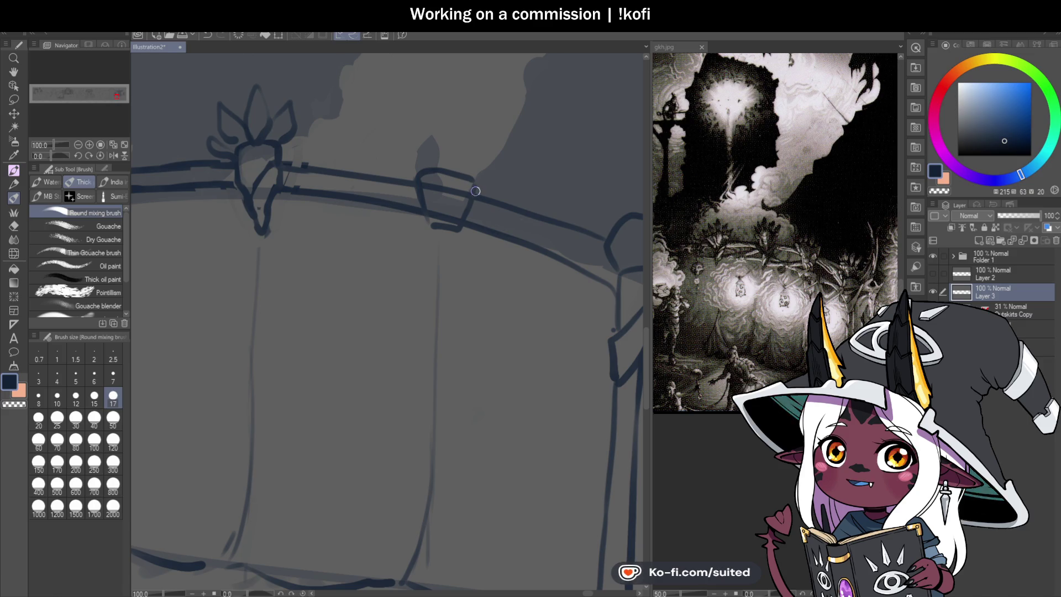
- Erase the boxy rail knot and redraw it as a bound knot with a strand over the railing
{"action": "key", "text": "c"}
{"action": "mouse_move", "coordinate": [420, 183]}
{"action": "left_mouse_down"}
{"action": "mouse_move", "coordinate": [423, 201]}
{"action": "mouse_move", "coordinate": [467, 175]}
{"action": "mouse_move", "coordinate": [478, 186]}
{"action": "left_mouse_up"}
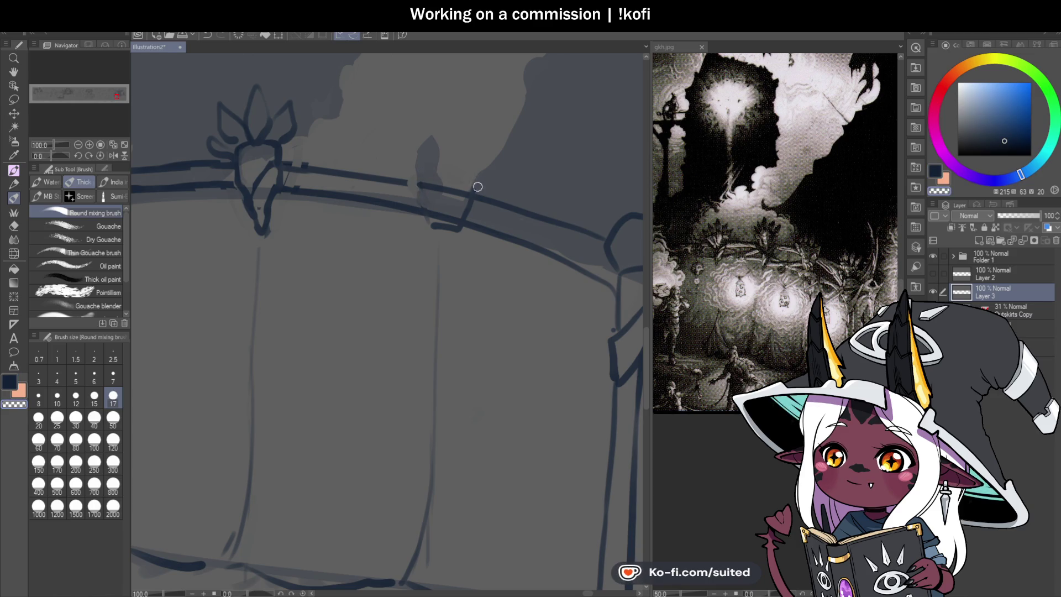
{"action": "key", "text": "c"}
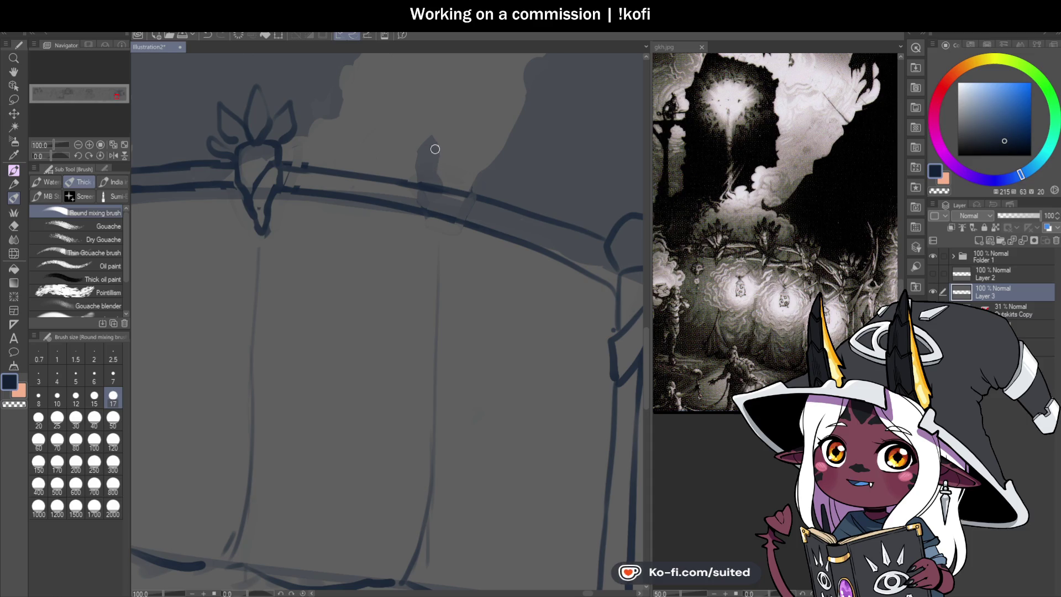
{"action": "left_click_drag", "start_coordinate": [424, 165], "coordinate": [438, 238]}
{"action": "left_click_drag", "start_coordinate": [426, 194], "coordinate": [440, 244]}
{"action": "left_click_drag", "start_coordinate": [441, 162], "coordinate": [461, 188]}
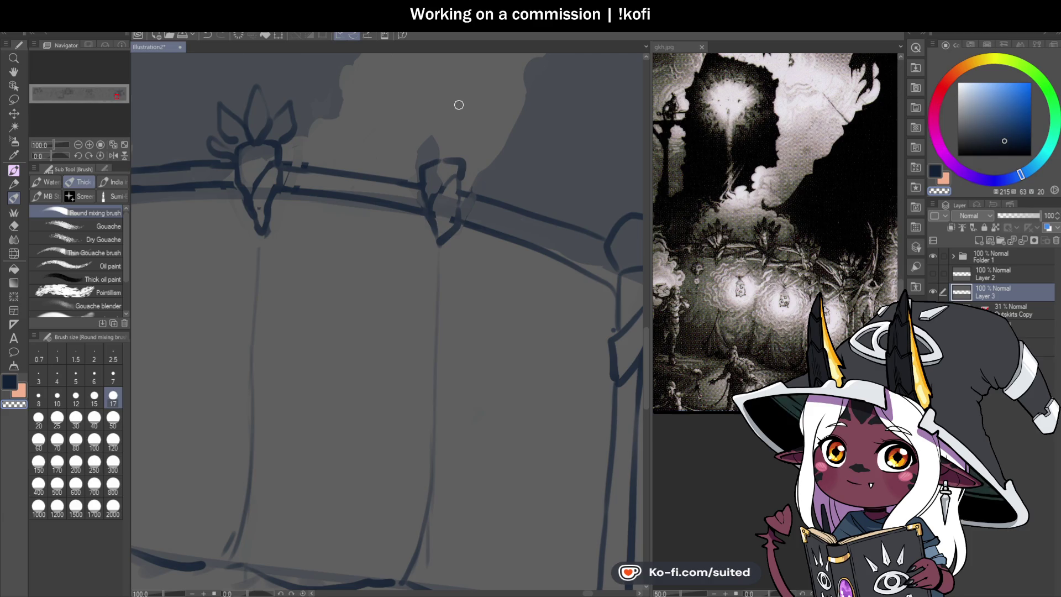
{"action": "left_click_drag", "start_coordinate": [442, 246], "coordinate": [438, 237]}
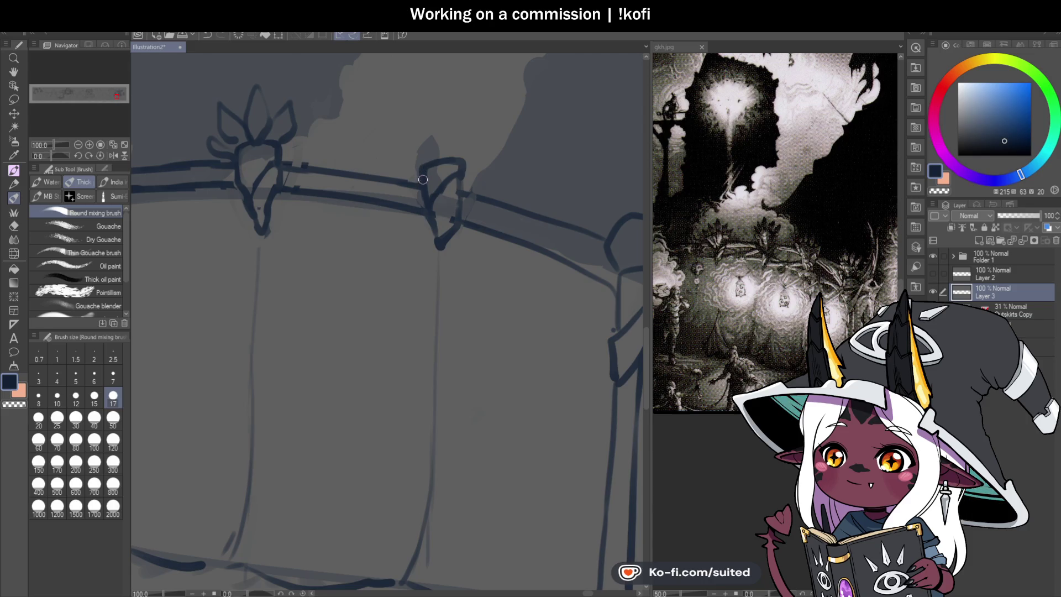
{"action": "key", "text": "c"}
{"action": "key", "text": "c"}
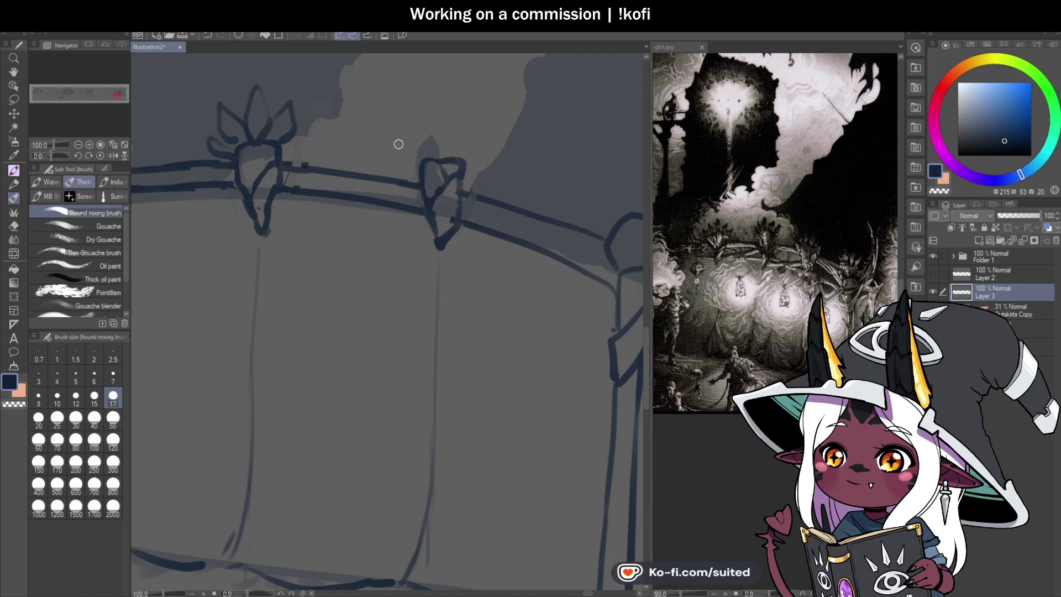
{"action": "mouse_move", "coordinate": [426, 147]}
{"action": "left_mouse_down"}
{"action": "mouse_move", "coordinate": [443, 125]}
{"action": "mouse_move", "coordinate": [449, 149]}
{"action": "mouse_move", "coordinate": [464, 123]}
{"action": "mouse_move", "coordinate": [461, 166]}
{"action": "mouse_move", "coordinate": [483, 151]}
{"action": "mouse_move", "coordinate": [459, 170]}
{"action": "mouse_move", "coordinate": [404, 128]}
{"action": "left_mouse_up"}
{"action": "scroll", "coordinate": [486, 191], "scroll_direction": "down", "scroll_amount": 4}
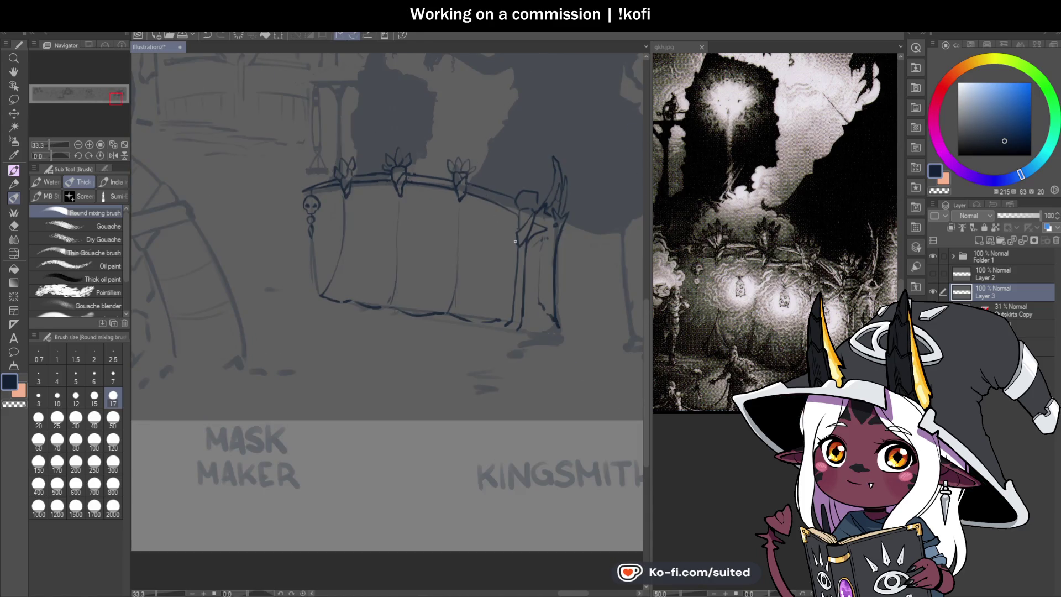
- Sketch a lotus finial with a pointed spike on top of the right-hand counter post
{"action": "scroll", "coordinate": [508, 218], "scroll_direction": "up", "scroll_amount": 2}
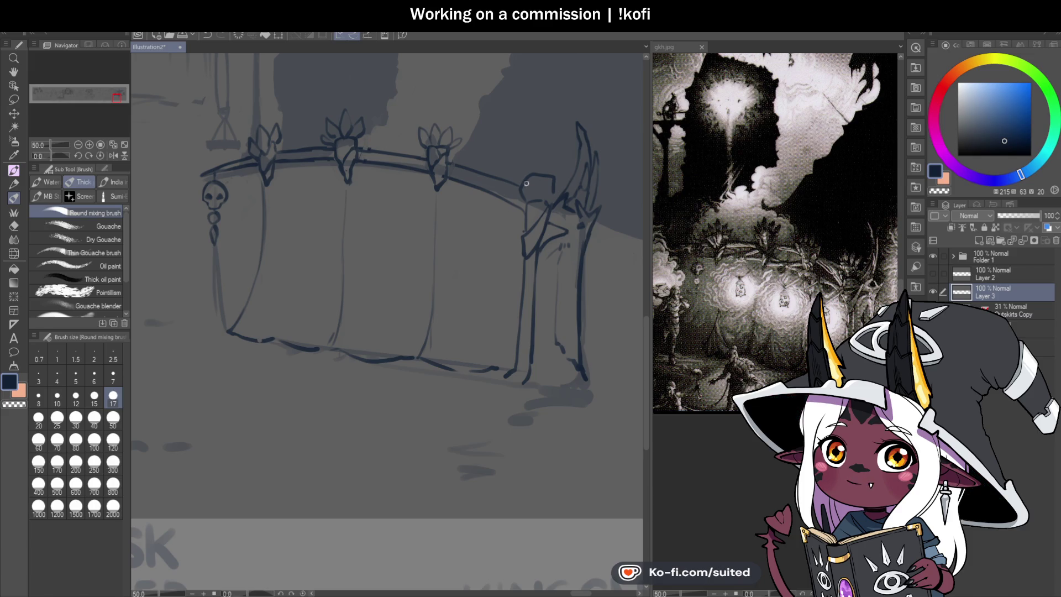
{"action": "key", "text": "ctrl+plus"}
{"action": "key", "text": "ctrl+plus"}
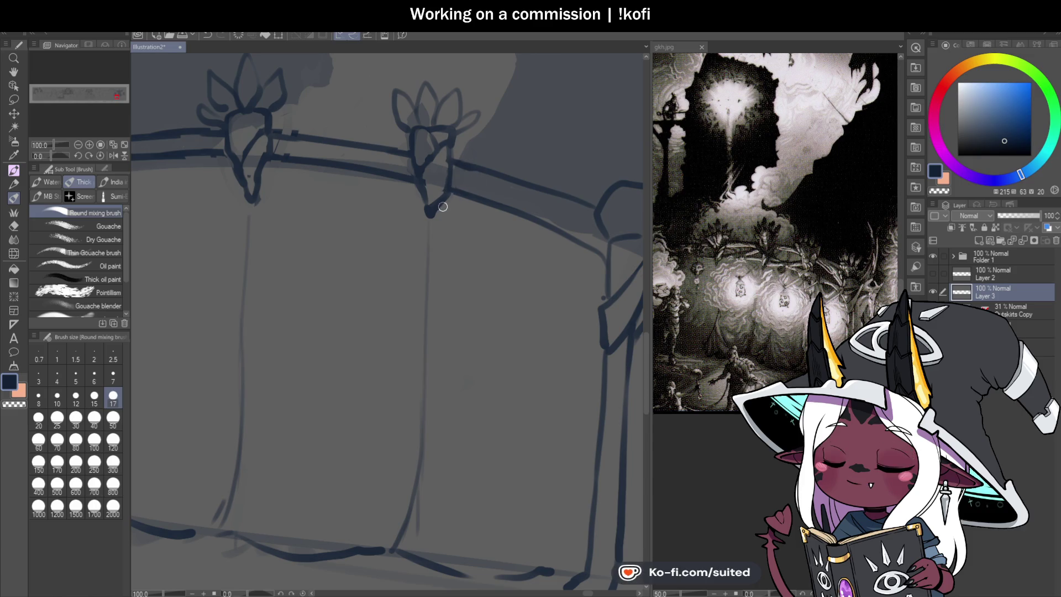
{"action": "key", "text": "ctrl+minus"}
{"action": "key", "text": "ctrl+minus"}
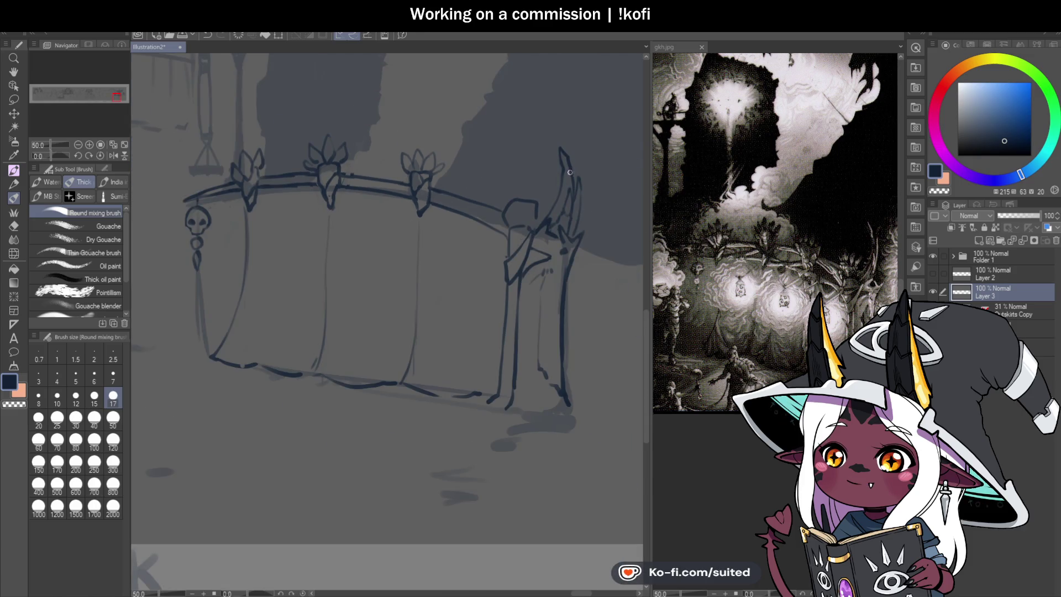
{"action": "key", "text": "ctrl+plus"}
{"action": "key", "text": "ctrl+plus"}
{"action": "mouse_move", "coordinate": [469, 217]}
{"action": "left_mouse_down"}
{"action": "mouse_move", "coordinate": [491, 159]}
{"action": "mouse_move", "coordinate": [504, 198]}
{"action": "mouse_move", "coordinate": [487, 222]}
{"action": "mouse_move", "coordinate": [443, 171]}
{"action": "mouse_move", "coordinate": [432, 208]}
{"action": "mouse_move", "coordinate": [450, 229]}
{"action": "left_mouse_up"}
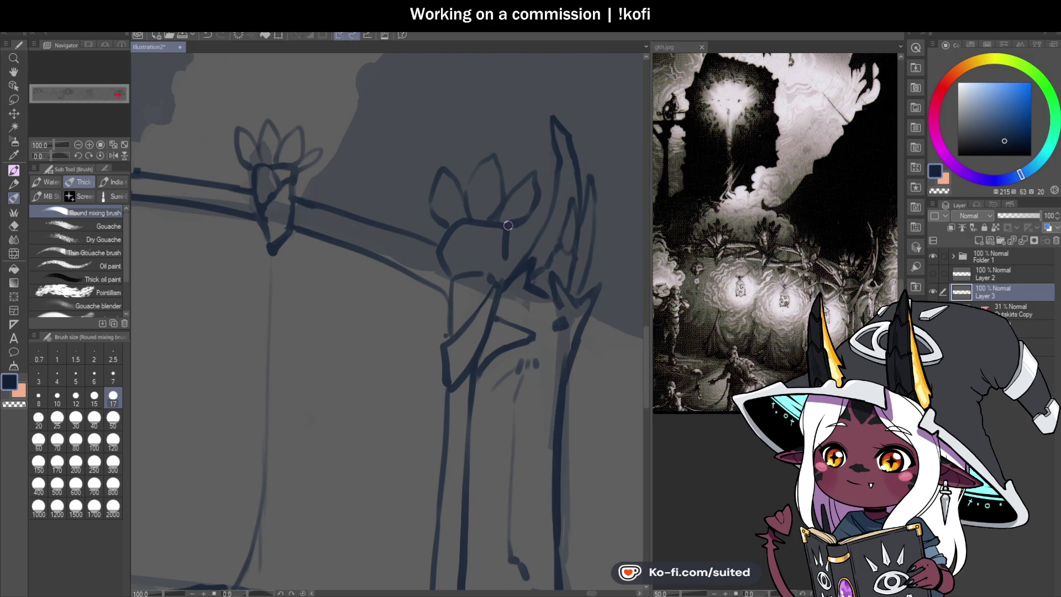
{"action": "scroll", "coordinate": [569, 248], "scroll_direction": "down", "scroll_amount": 3}
{"action": "scroll", "coordinate": [479, 299], "scroll_direction": "up", "scroll_amount": 1}
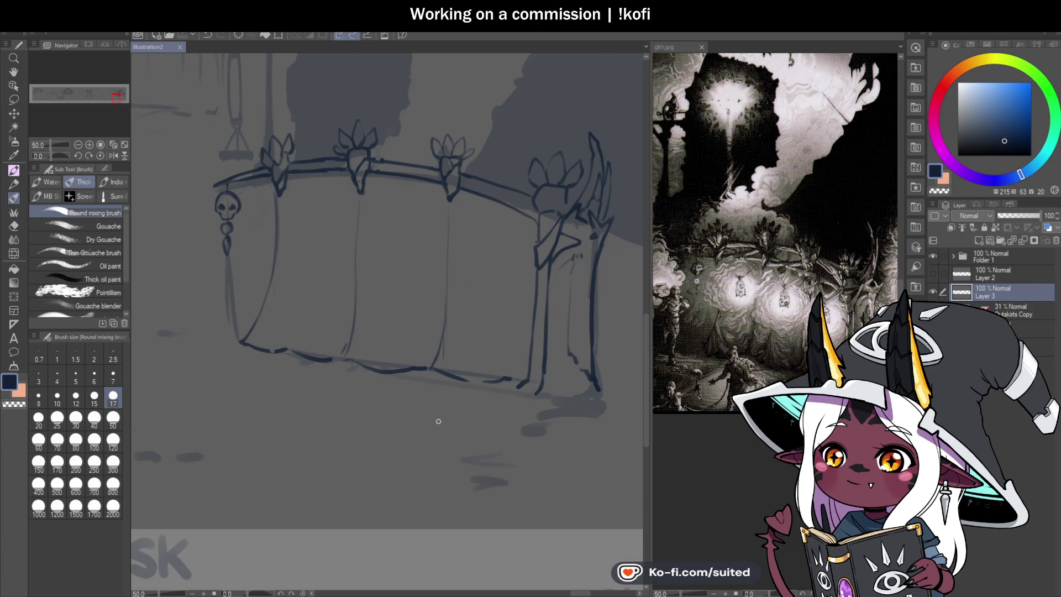
{"action": "scroll", "coordinate": [288, 287], "scroll_direction": "up", "scroll_amount": 1}
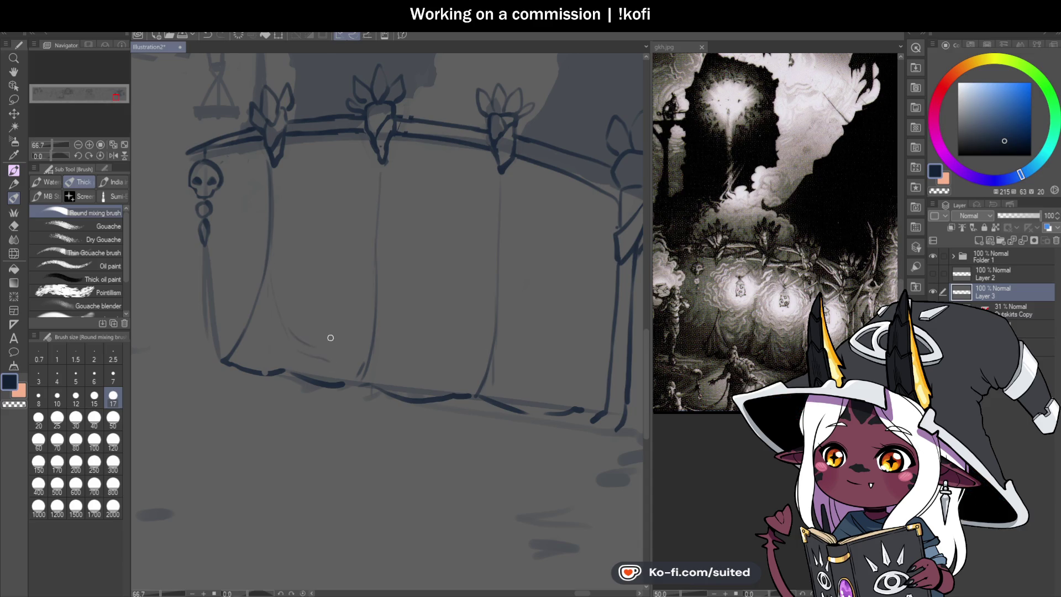
{"action": "scroll", "coordinate": [384, 300], "scroll_direction": "down", "scroll_amount": 2}
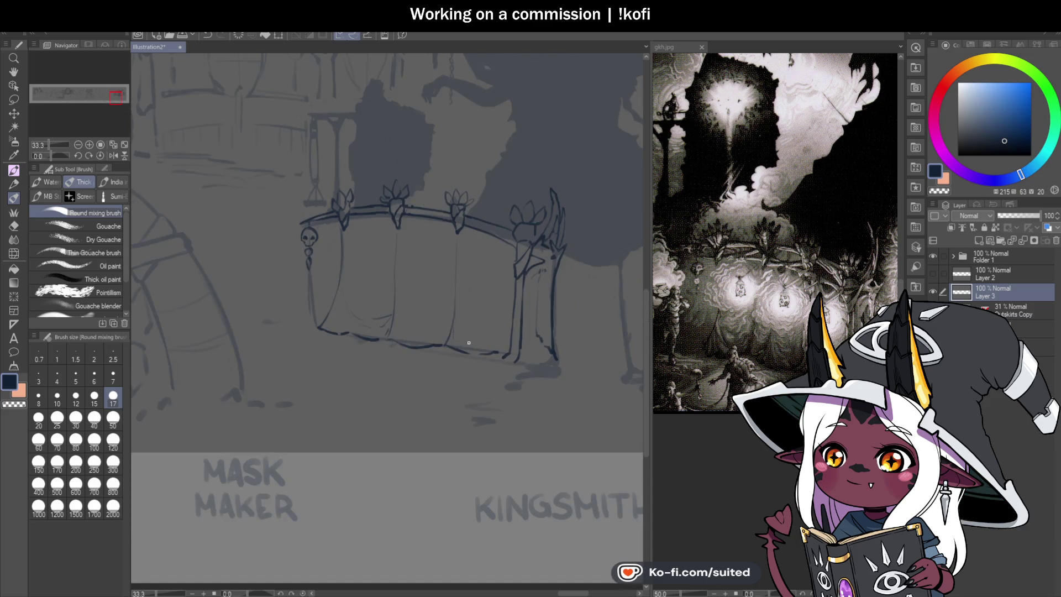
- Brush a curved draped fold along the curtain's hem
{"action": "scroll", "coordinate": [464, 339], "scroll_direction": "up", "scroll_amount": 2}
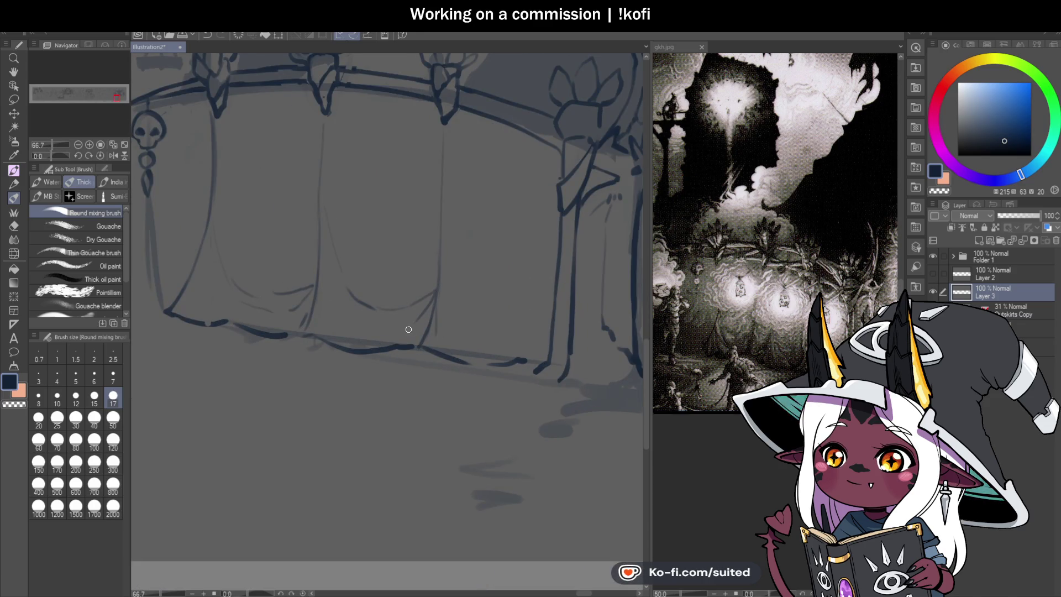
{"action": "left_click_drag", "start_coordinate": [505, 315], "coordinate": [558, 274]}
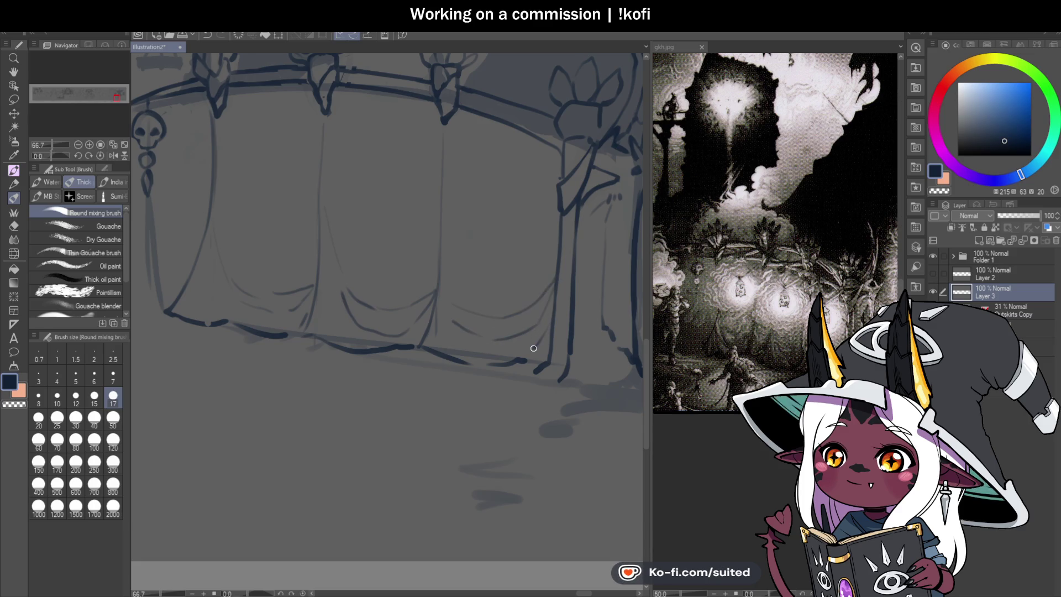
{"action": "scroll", "coordinate": [473, 366], "scroll_direction": "down", "scroll_amount": 2}
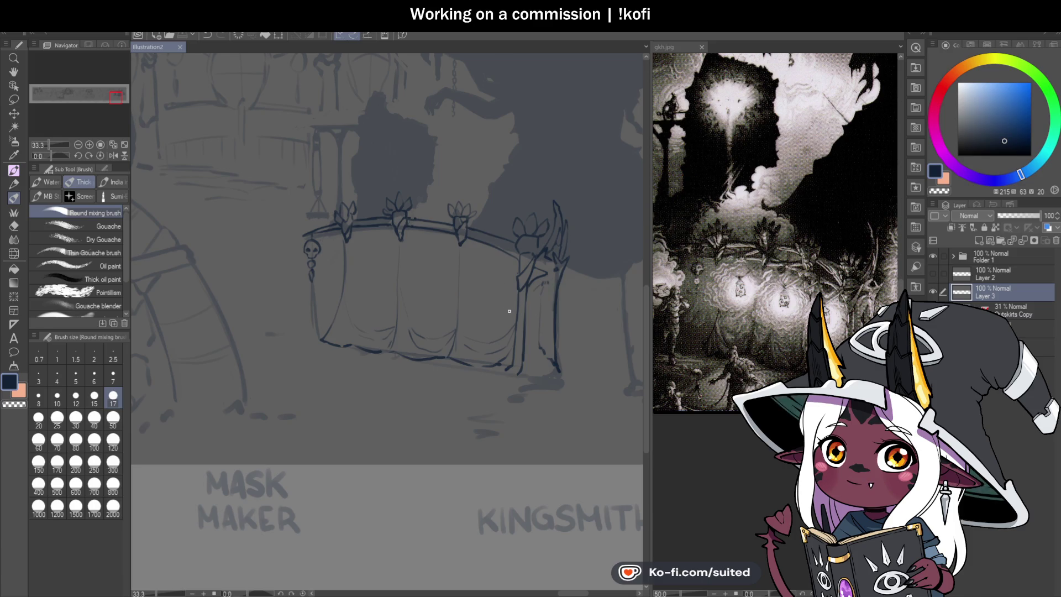
{"action": "scroll", "coordinate": [386, 268], "scroll_direction": "up", "scroll_amount": 2}
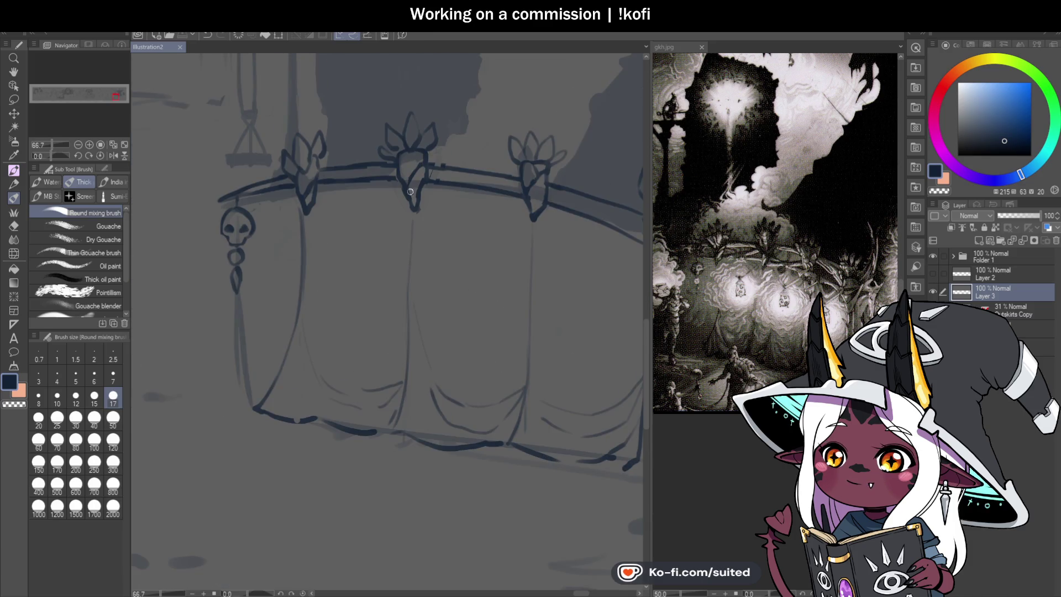
{"action": "scroll", "coordinate": [373, 161], "scroll_direction": "down", "scroll_amount": 2}
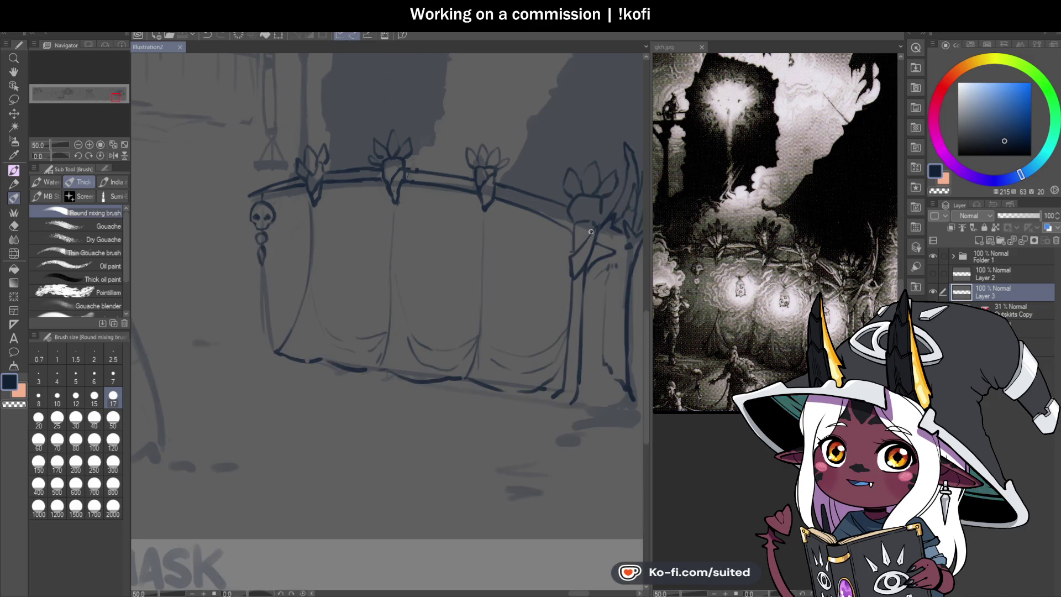
{"action": "scroll", "coordinate": [461, 189], "scroll_direction": "up", "scroll_amount": 2}
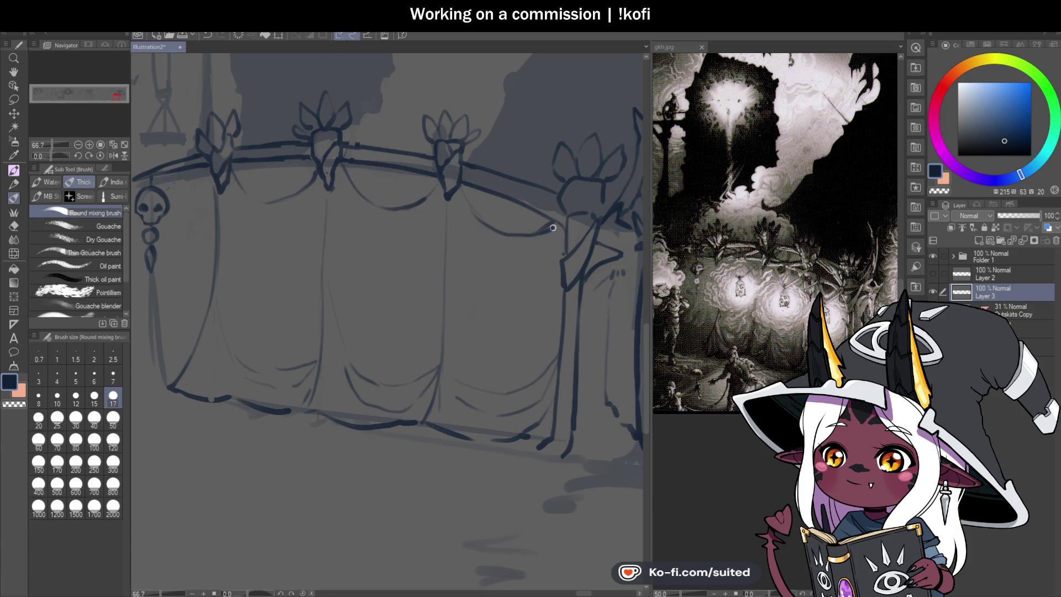
{"action": "scroll", "coordinate": [553, 227], "scroll_direction": "down", "scroll_amount": 2}
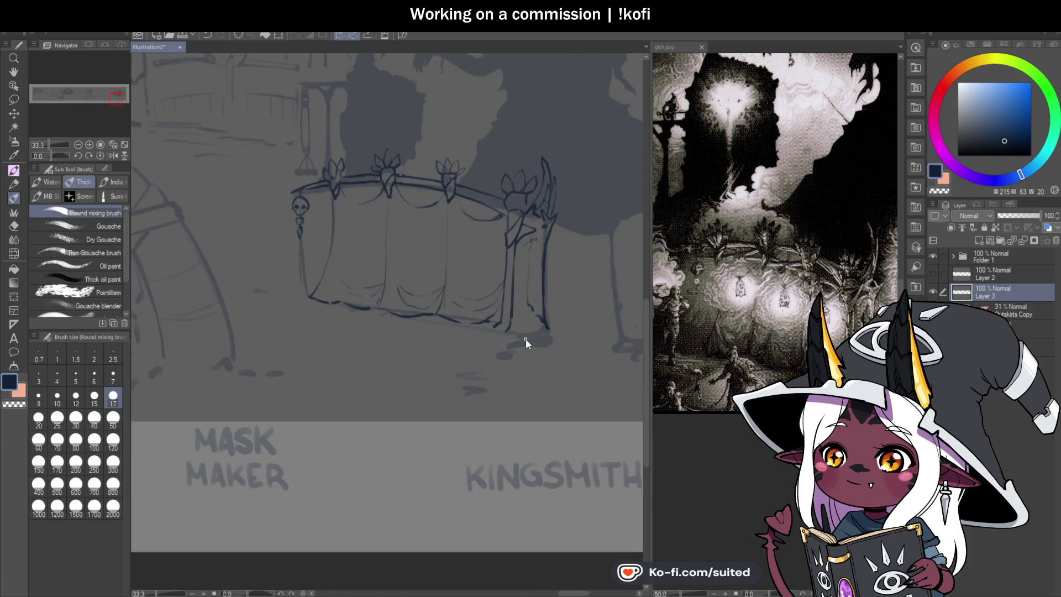
- Zoom out of the counter sketch to see the whole scene
{"action": "scroll", "coordinate": [409, 315], "scroll_direction": "down", "scroll_amount": 3}
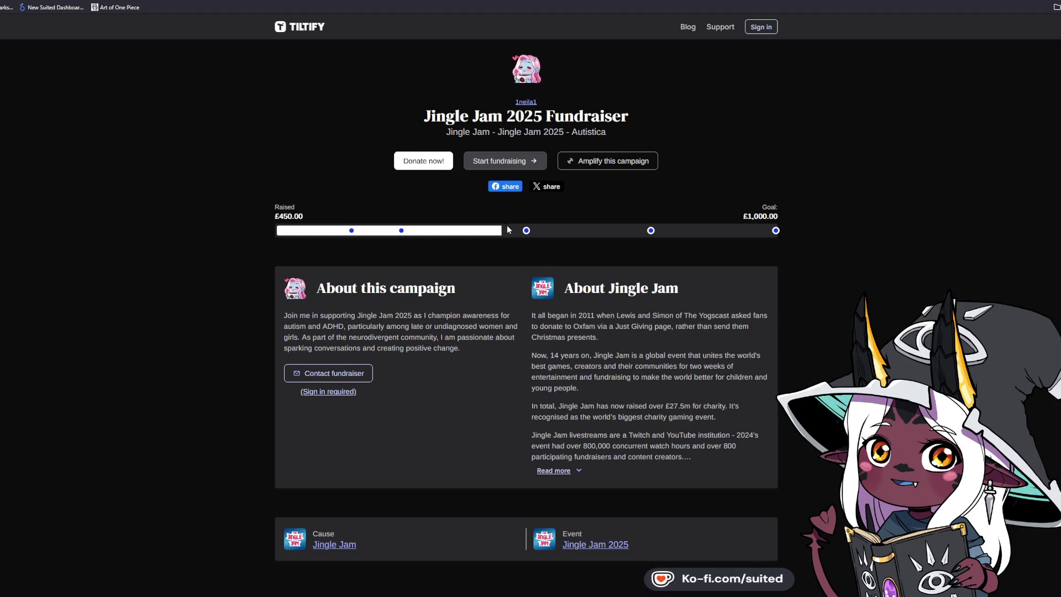
- Select the £35.00 price of the Jingle Jam Collection 2025 reward
{"action": "mouse_move", "coordinate": [527, 235]}
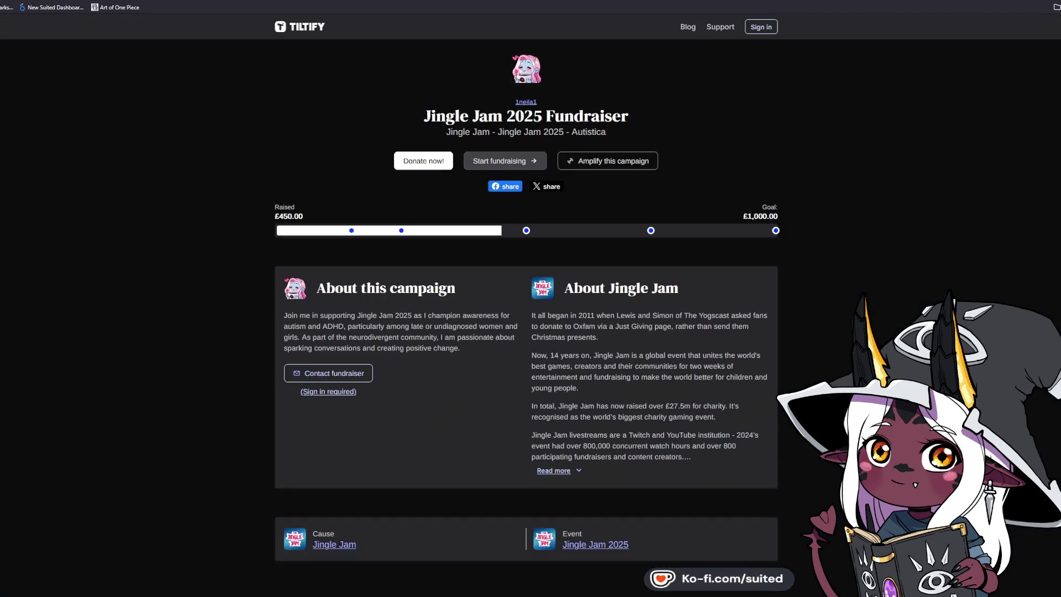
{"action": "mouse_move", "coordinate": [526, 232]}
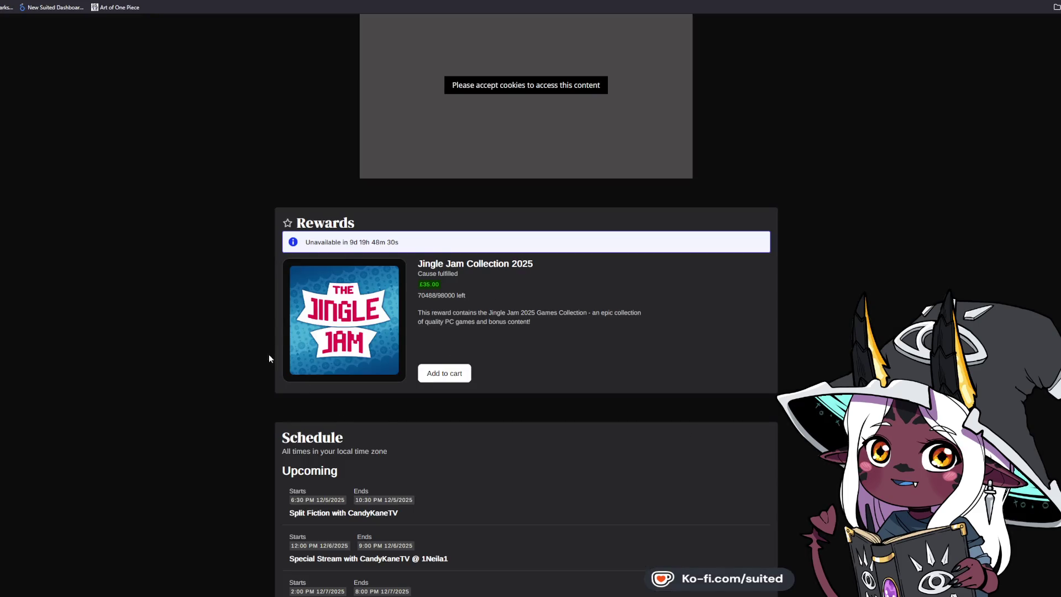
{"action": "left_click_drag", "start_coordinate": [423, 284], "coordinate": [441, 287]}
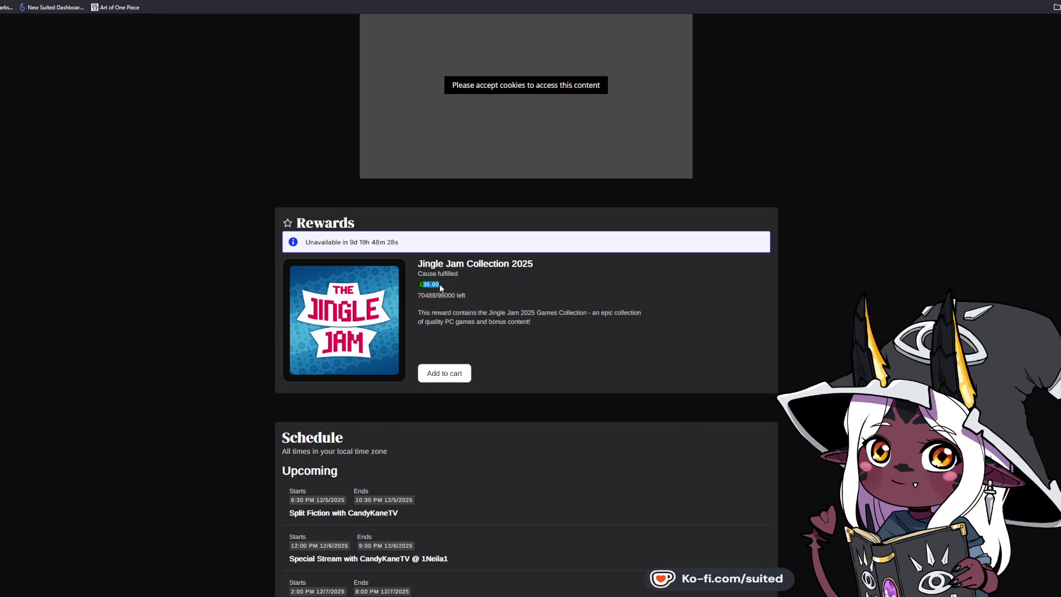